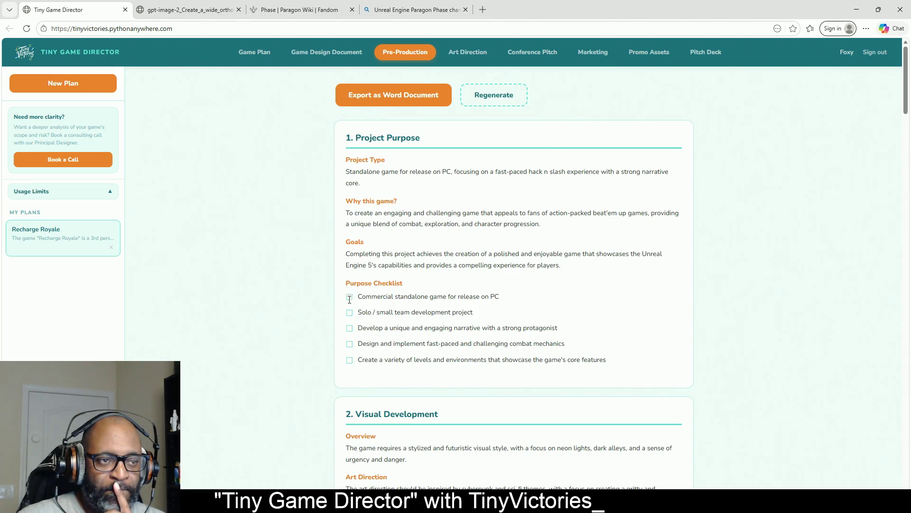
- Scroll to section 11, Production Schedule, and select its overview through the 20-week Production phase
{"action": "scroll", "coordinate": [602, 222], "scroll_direction": "down", "scroll_amount": 4}
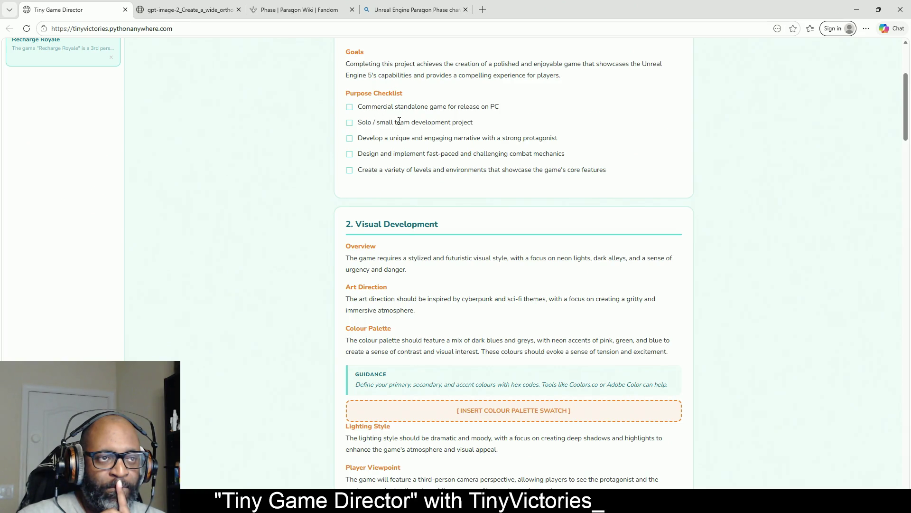
{"action": "scroll", "coordinate": [527, 240], "scroll_direction": "down", "scroll_amount": 3}
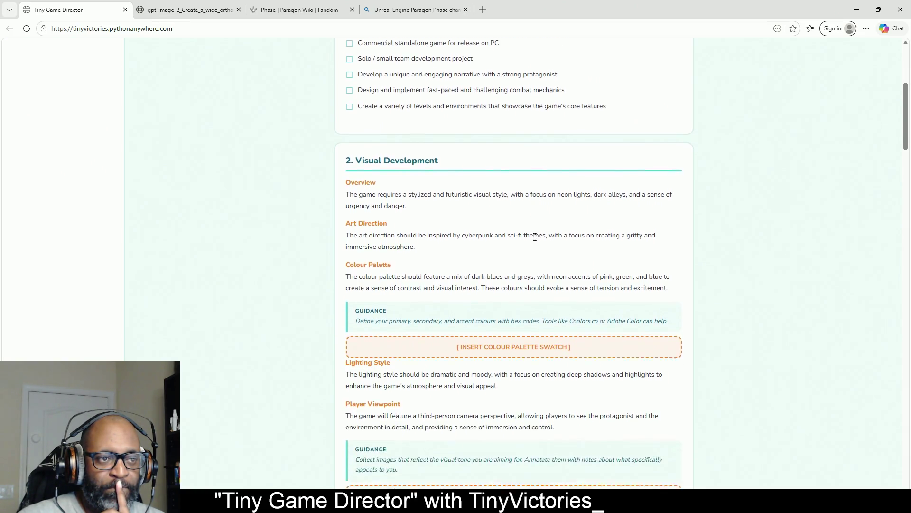
{"action": "scroll", "coordinate": [531, 239], "scroll_direction": "down", "scroll_amount": 6}
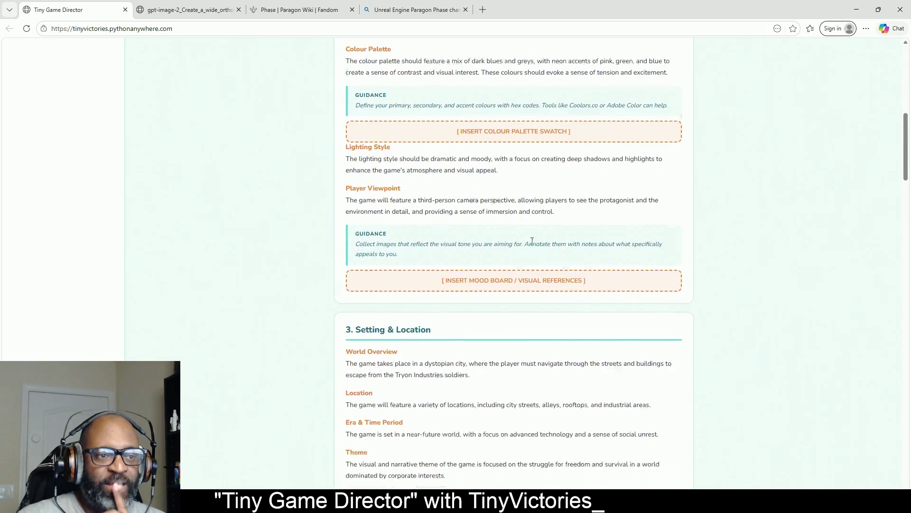
{"action": "scroll", "coordinate": [531, 246], "scroll_direction": "down", "scroll_amount": 7}
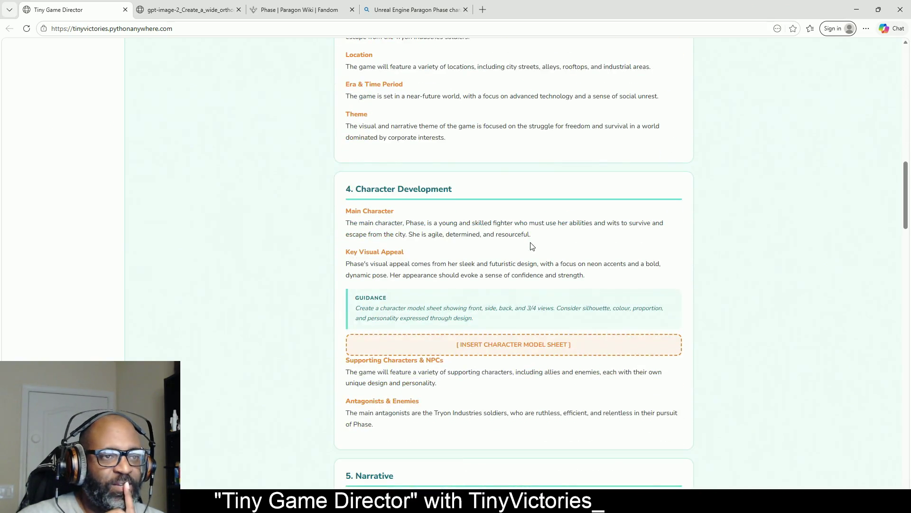
{"action": "scroll", "coordinate": [531, 245], "scroll_direction": "down", "scroll_amount": 15}
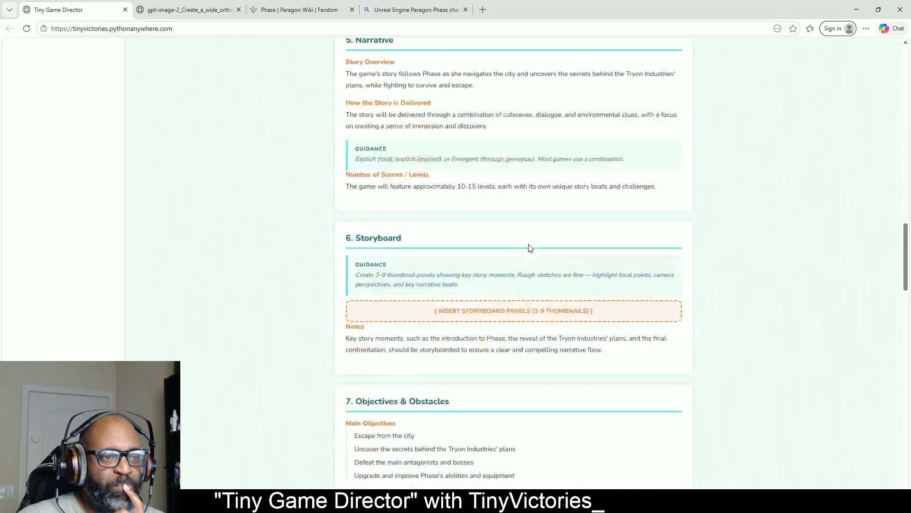
{"action": "scroll", "coordinate": [323, 375], "scroll_direction": "down", "scroll_amount": 7}
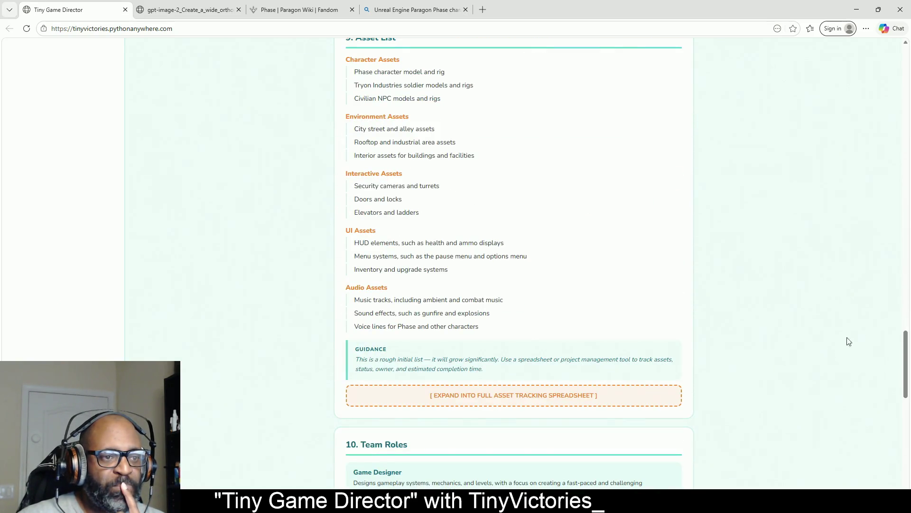
{"action": "left_click_drag", "start_coordinate": [905, 374], "coordinate": [910, 485]}
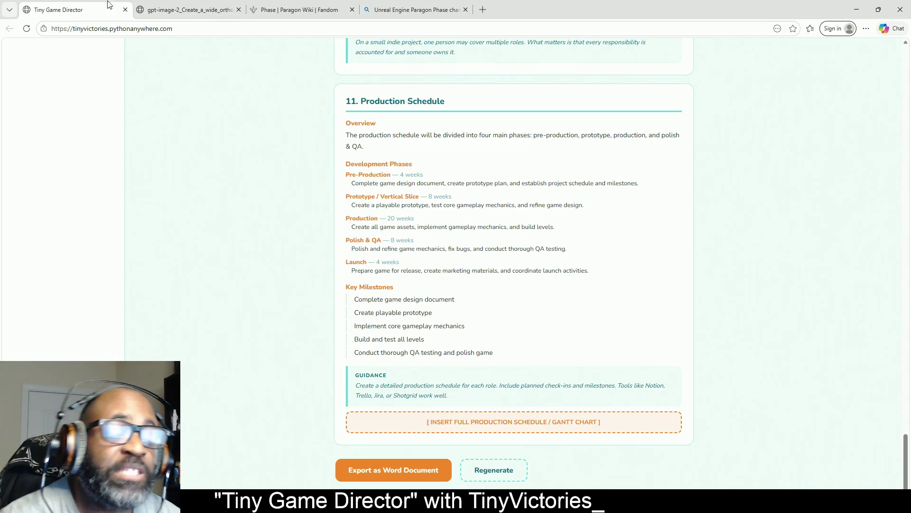
{"action": "left_click_drag", "start_coordinate": [345, 122], "coordinate": [624, 227]}
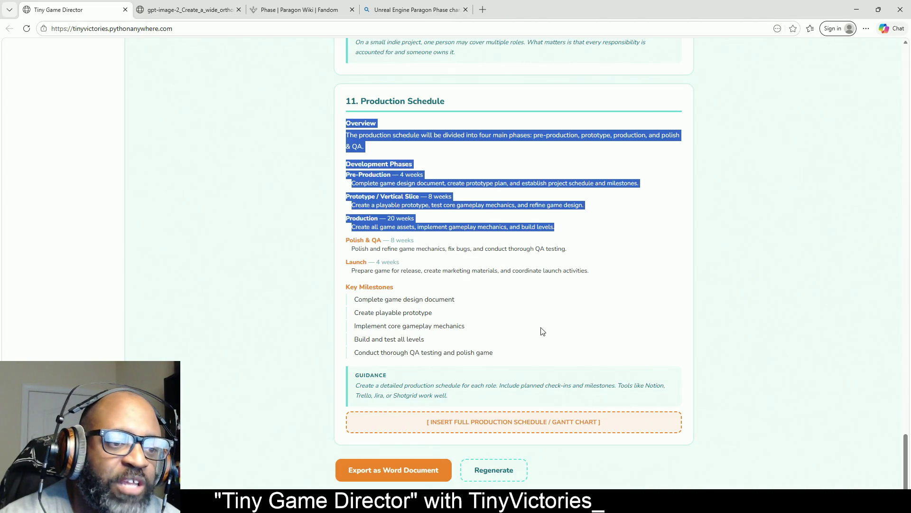
- Export the pre-production plan as a Word document and return to its Project Purpose section
{"action": "left_click", "coordinate": [586, 326]}
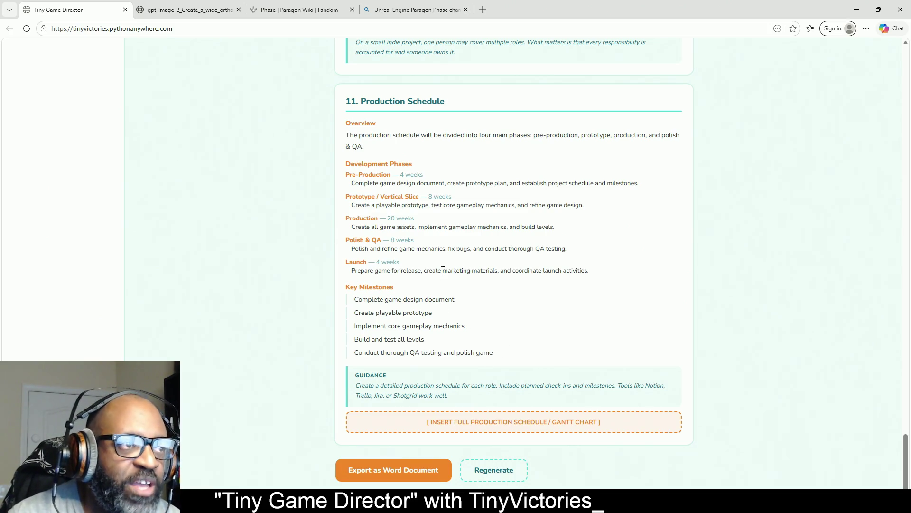
{"action": "scroll", "coordinate": [438, 296], "scroll_direction": "up", "scroll_amount": 3}
{"action": "scroll", "coordinate": [422, 309], "scroll_direction": "down", "scroll_amount": 2}
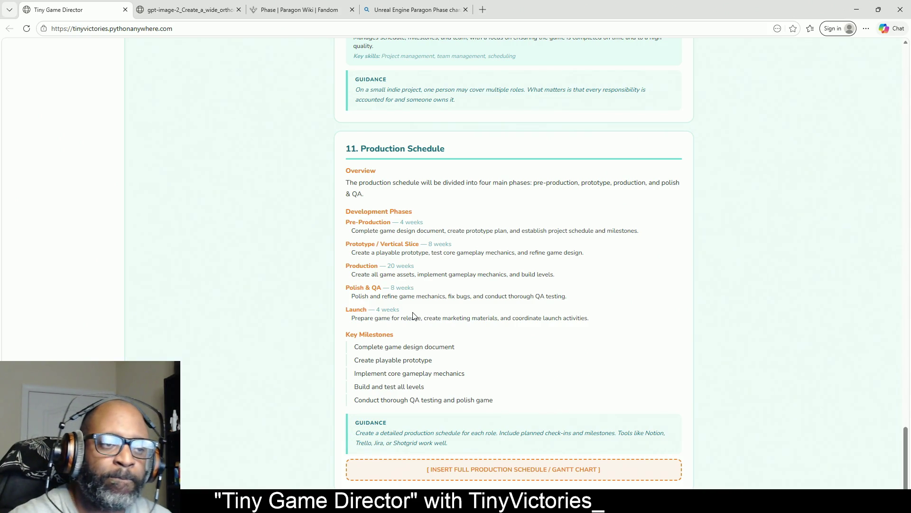
{"action": "scroll", "coordinate": [477, 251], "scroll_direction": "down", "scroll_amount": 1}
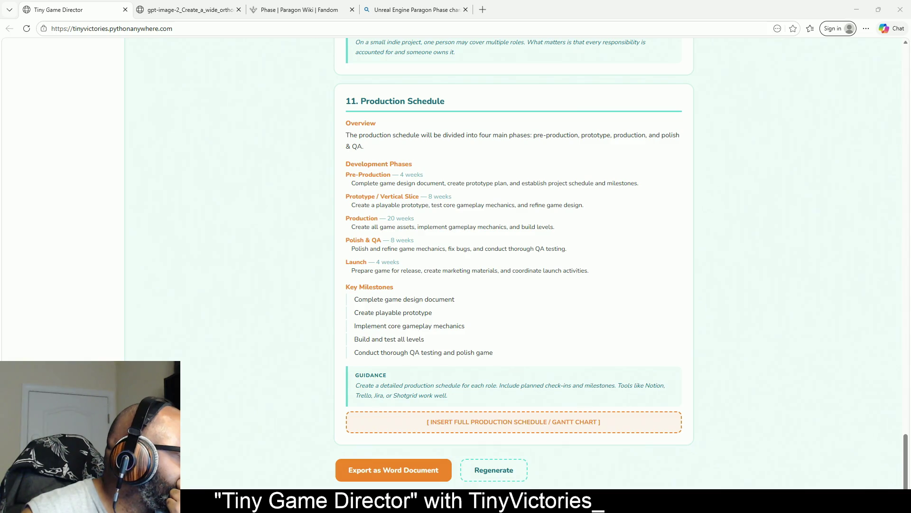
{"action": "left_click", "coordinate": [412, 478]}
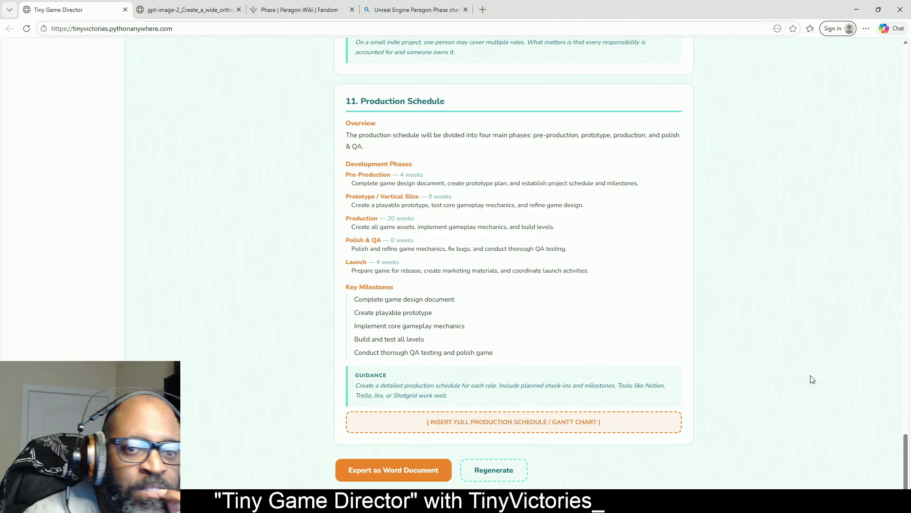
{"action": "left_click_drag", "start_coordinate": [907, 458], "coordinate": [907, 55]}
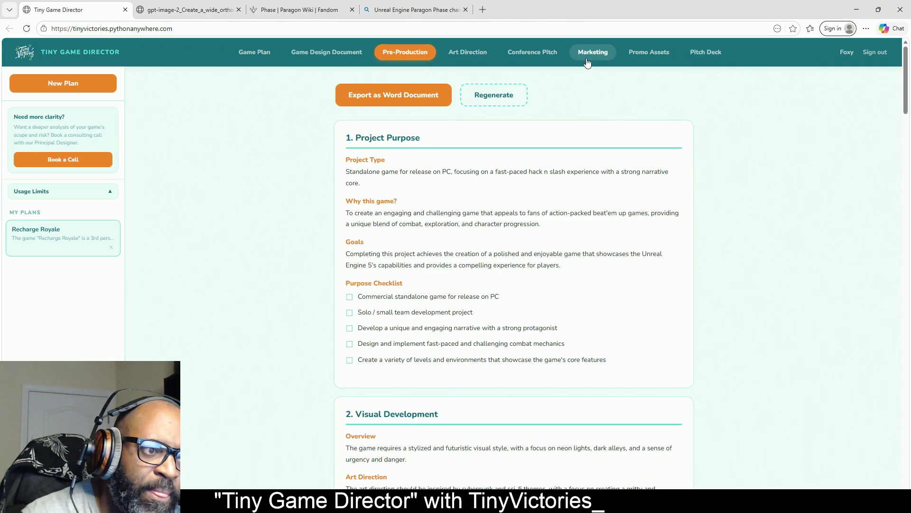
- Move from Marketing via Pre-Production to the Art Direction page with the Raven character sheet
{"action": "left_click", "coordinate": [588, 61]}
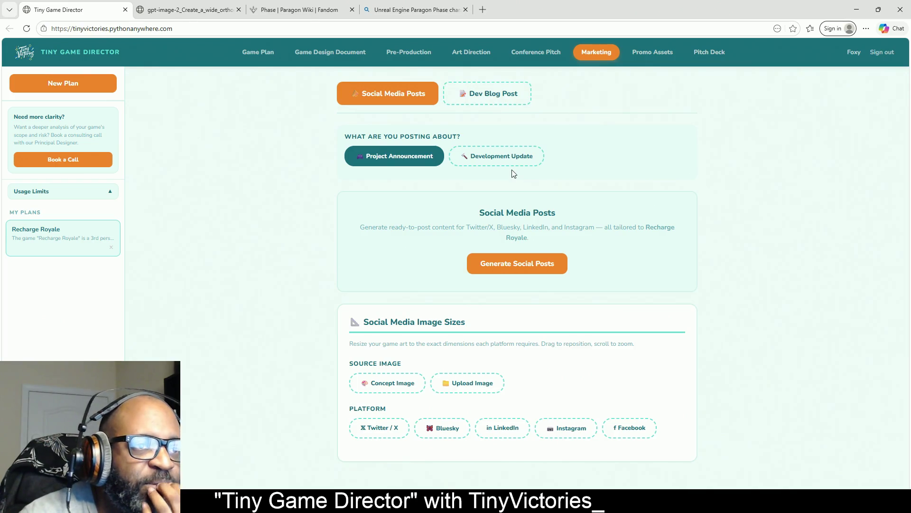
{"action": "left_click", "coordinate": [420, 57]}
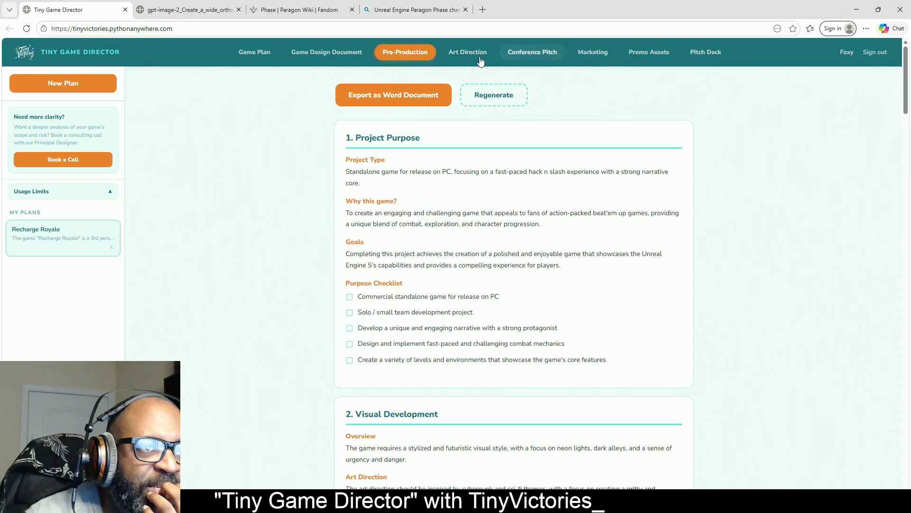
{"action": "left_click", "coordinate": [484, 56]}
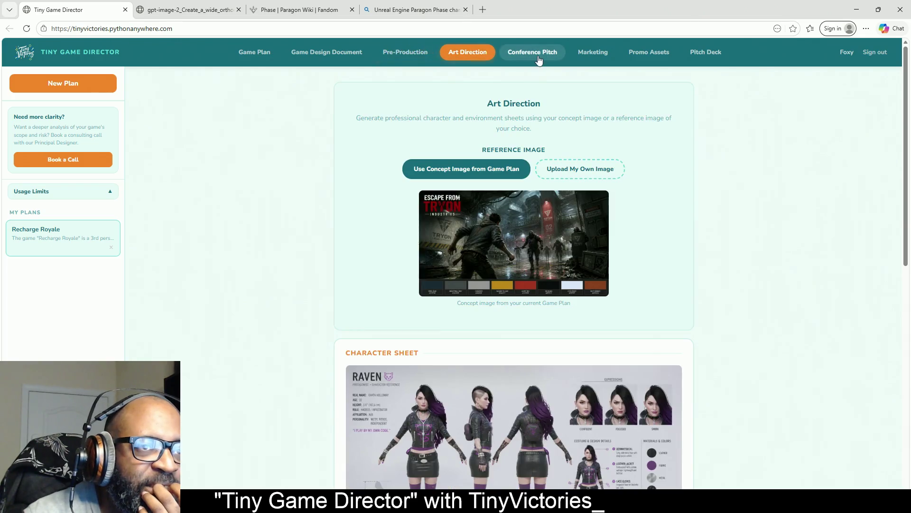
- Review the Conference Pitch page, highlighting the 'perfect for publisher speed-dating' phrase
{"action": "left_click", "coordinate": [560, 57]}
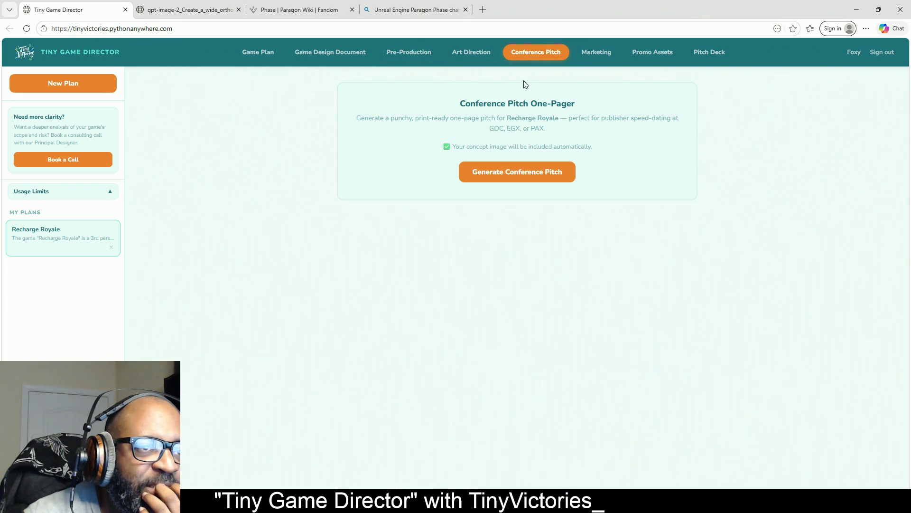
{"action": "left_click", "coordinate": [475, 56]}
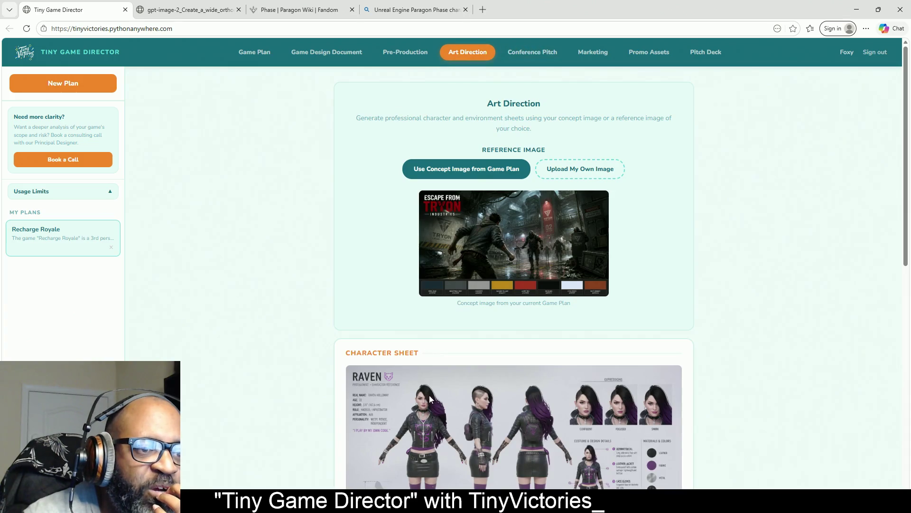
{"action": "scroll", "coordinate": [323, 303], "scroll_direction": "down", "scroll_amount": 15}
{"action": "scroll", "coordinate": [323, 303], "scroll_direction": "up", "scroll_amount": 15}
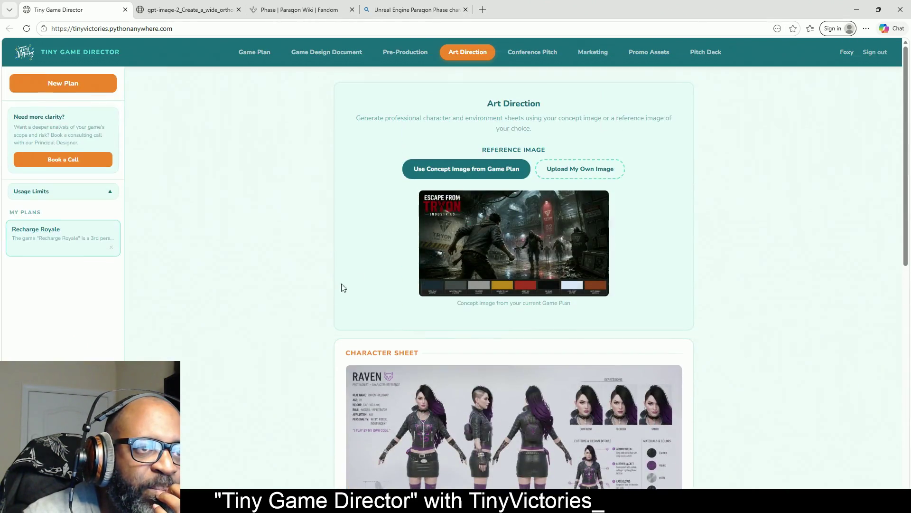
{"action": "left_click", "coordinate": [532, 53]}
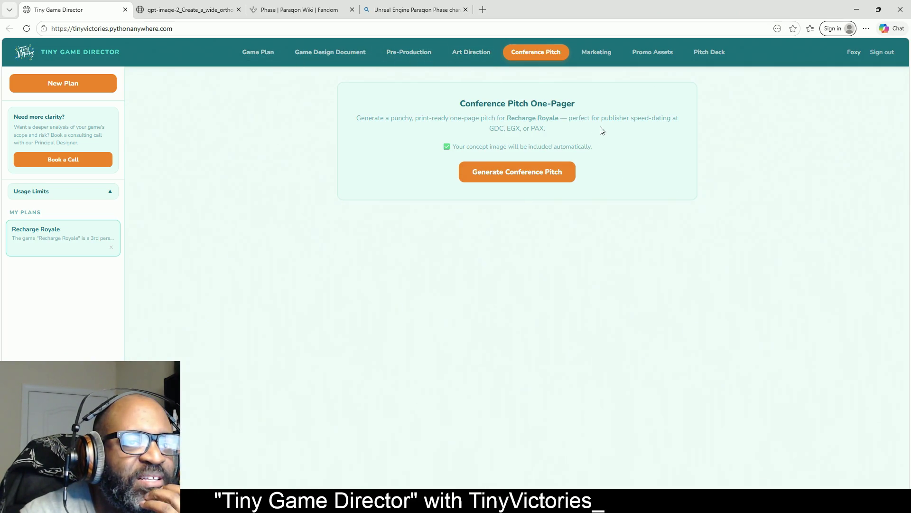
{"action": "left_click_drag", "start_coordinate": [570, 119], "coordinate": [672, 122]}
{"action": "left_click", "coordinate": [672, 122]}
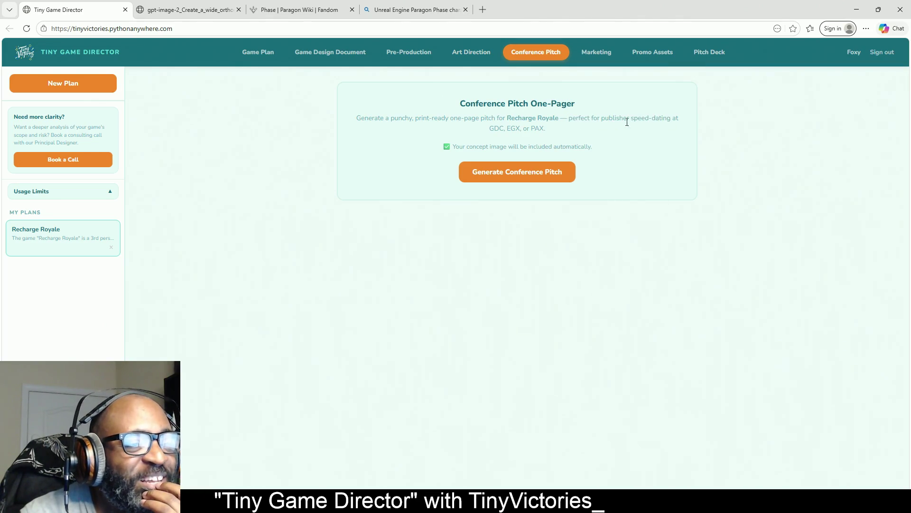
{"action": "left_click_drag", "start_coordinate": [671, 118], "coordinate": [569, 120]}
{"action": "left_click", "coordinate": [610, 145]}
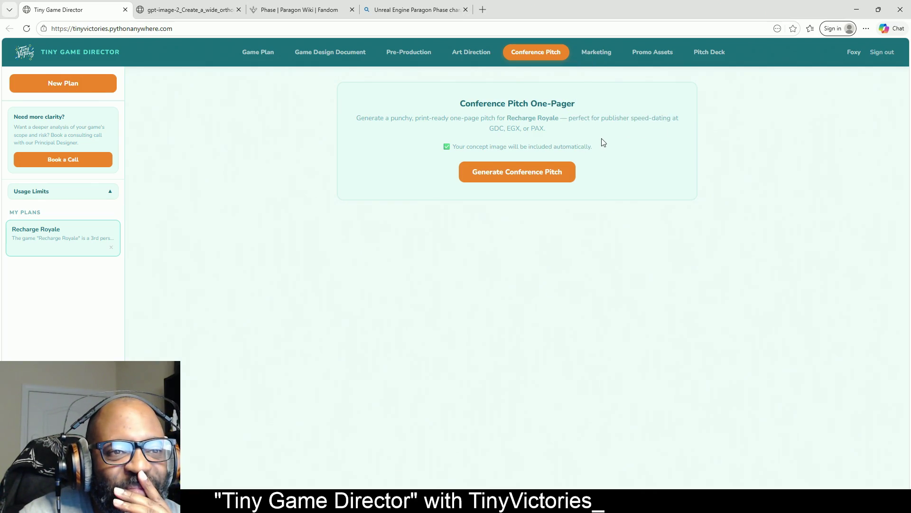
- Flip between Pre-Production, Art Direction and Conference Pitch, ending on Art Direction
{"action": "left_click", "coordinate": [405, 56]}
{"action": "left_click", "coordinate": [476, 60]}
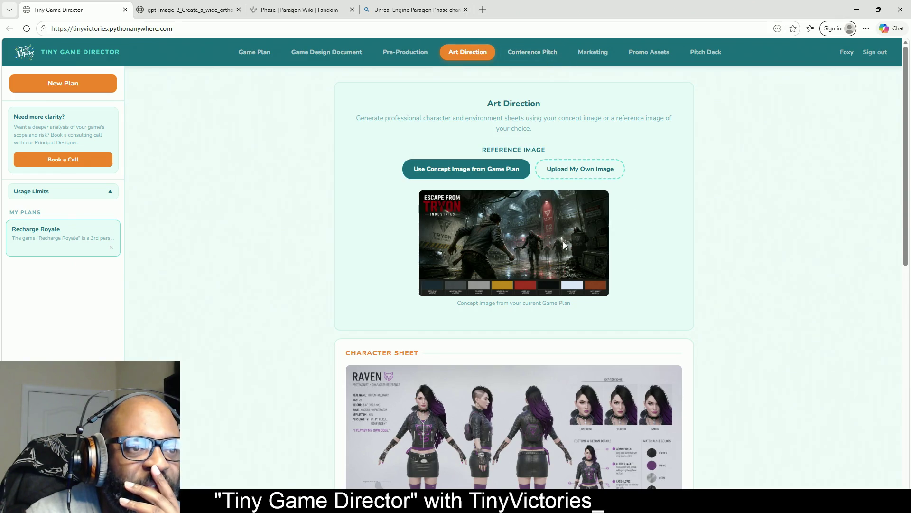
{"action": "left_click", "coordinate": [552, 55]}
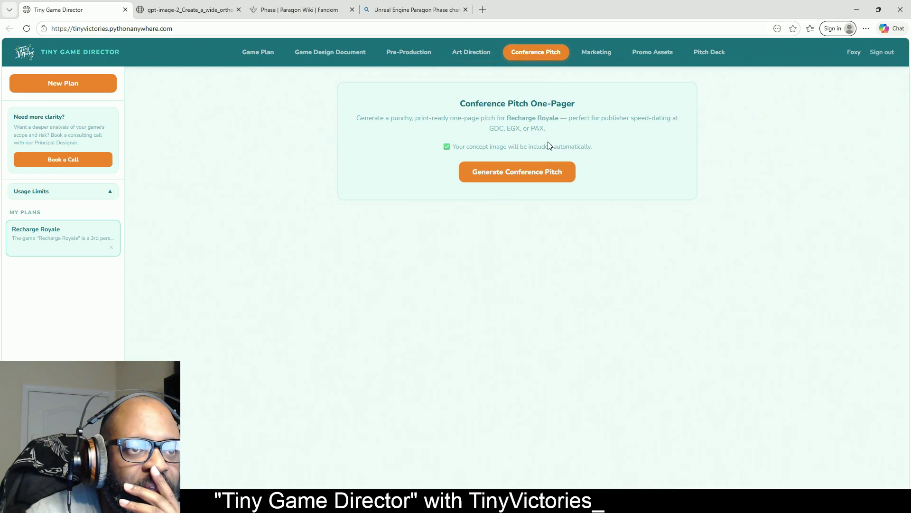
{"action": "left_click", "coordinate": [476, 53]}
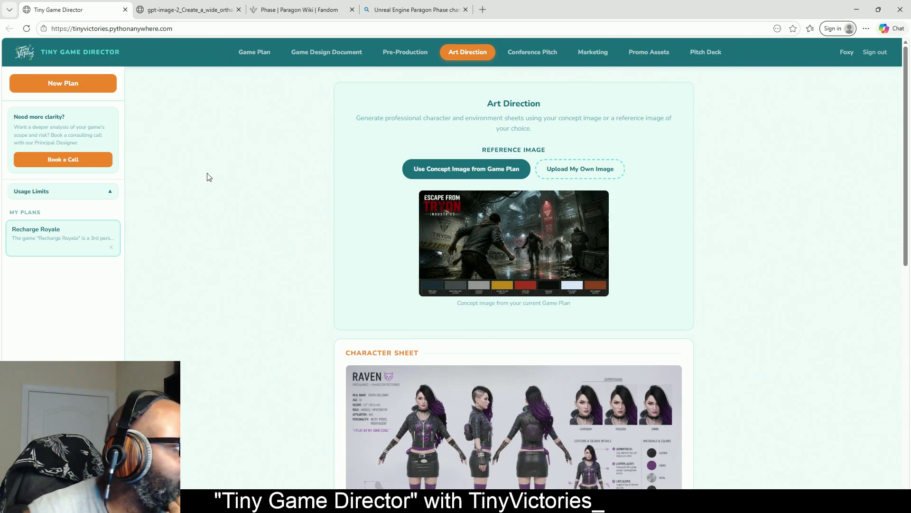
- Try the Upload My Own Image reference option, then go to the Game Plan page
{"action": "left_click", "coordinate": [591, 174]}
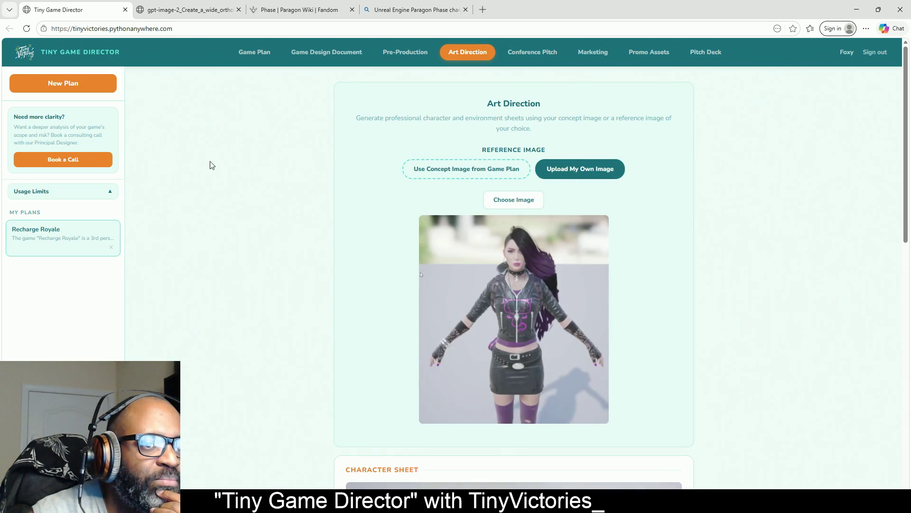
{"action": "scroll", "coordinate": [472, 265], "scroll_direction": "down", "scroll_amount": 2}
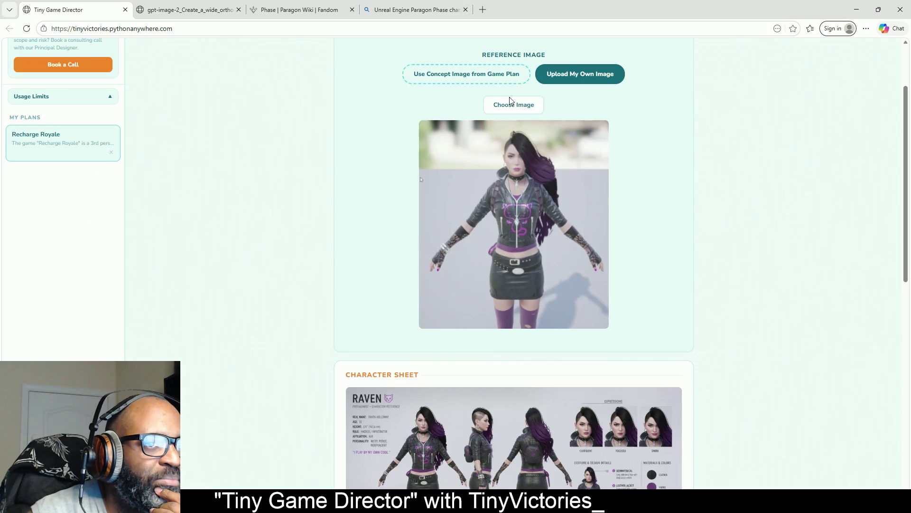
{"action": "scroll", "coordinate": [637, 120], "scroll_direction": "up", "scroll_amount": 2}
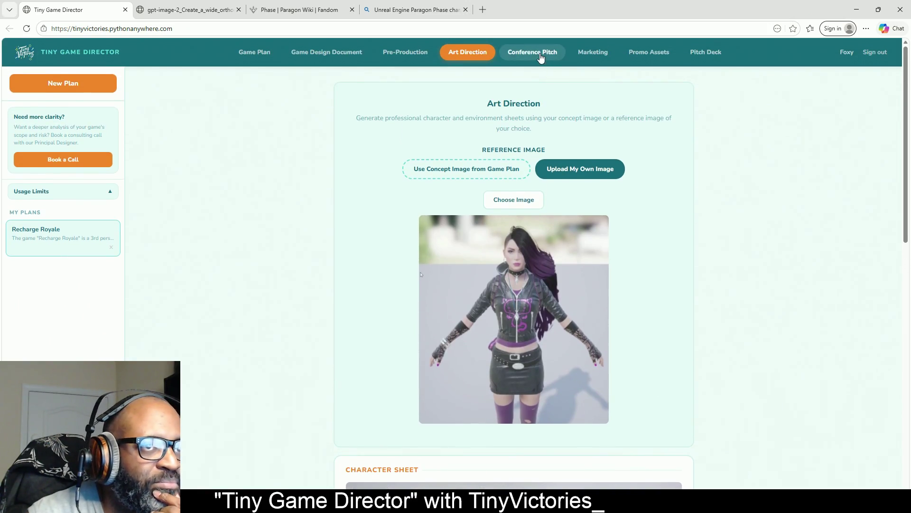
{"action": "left_click", "coordinate": [540, 56]}
{"action": "left_click", "coordinate": [472, 56]}
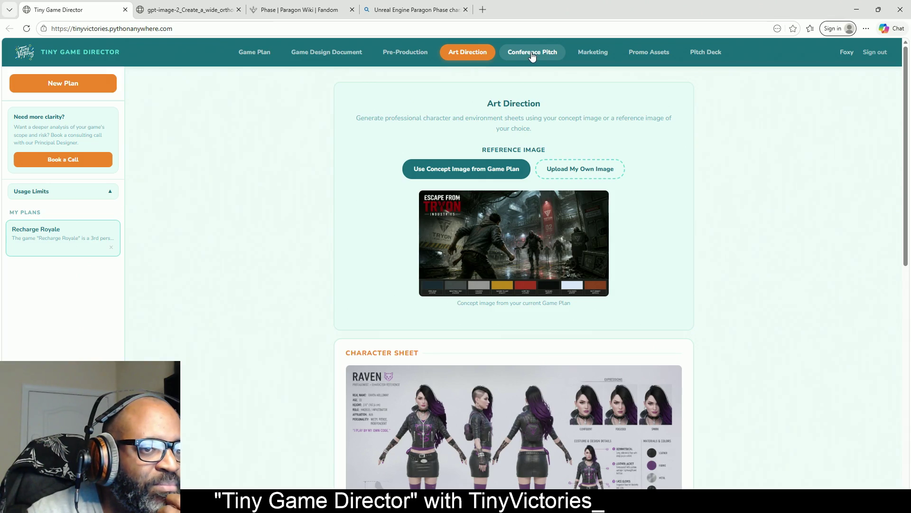
{"action": "left_click", "coordinate": [258, 61]}
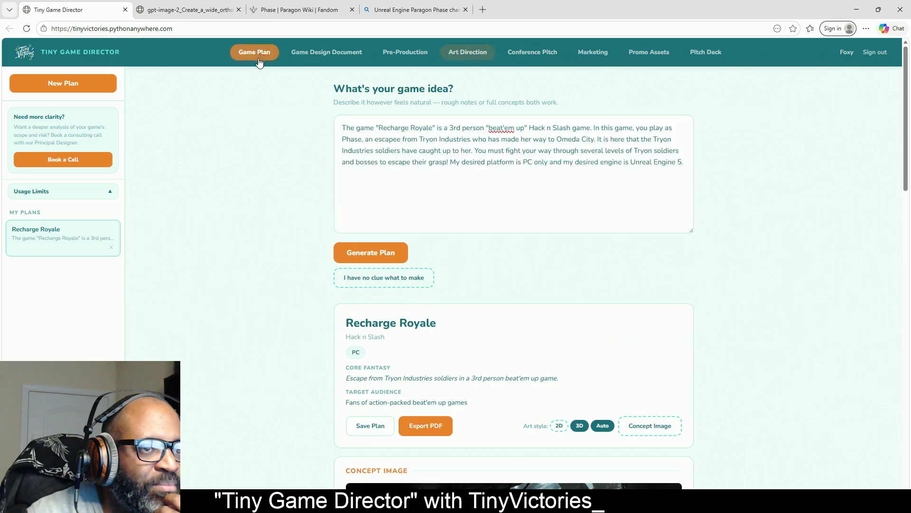
- Generate the Recharge Royale one-pager pitched as Devil May Cry meets Mirror's Edge
{"action": "scroll", "coordinate": [457, 310], "scroll_direction": "down", "scroll_amount": 7}
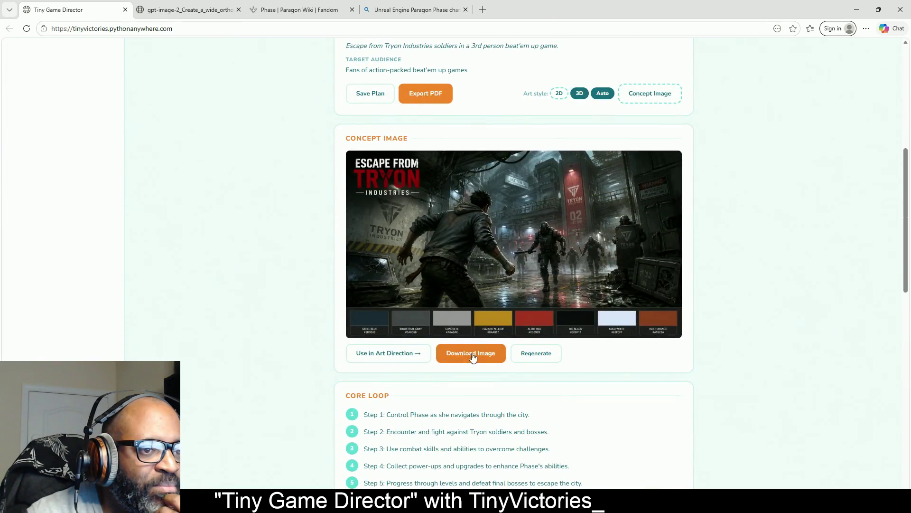
{"action": "scroll", "coordinate": [561, 206], "scroll_direction": "up", "scroll_amount": 7}
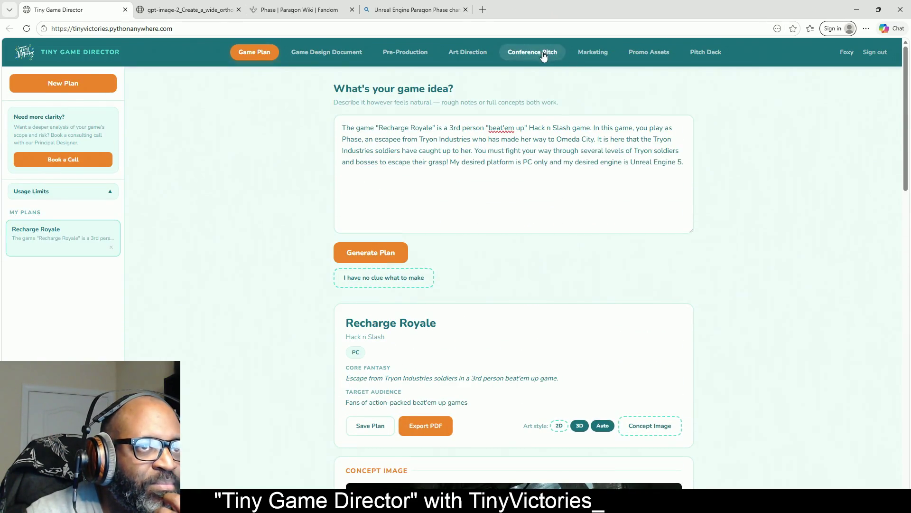
{"action": "left_click", "coordinate": [544, 56]}
{"action": "left_click", "coordinate": [525, 178]}
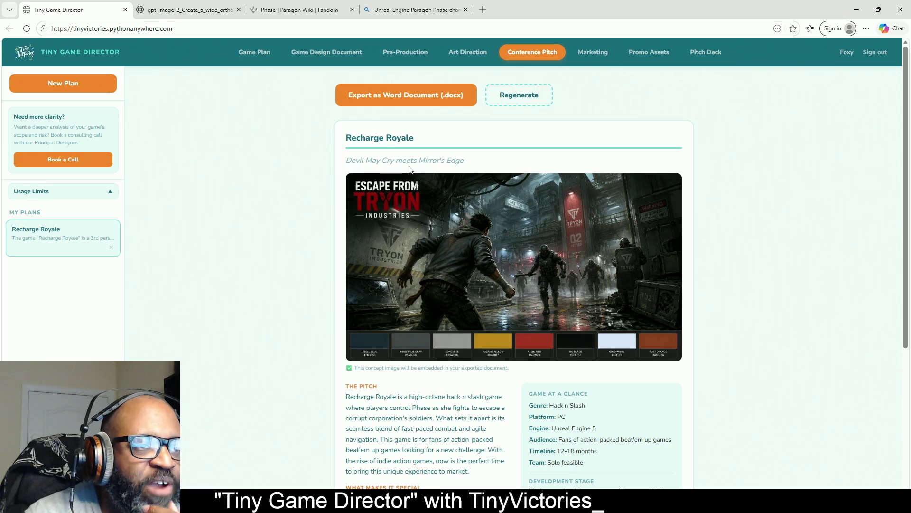
{"action": "scroll", "coordinate": [707, 202], "scroll_direction": "down", "scroll_amount": 1}
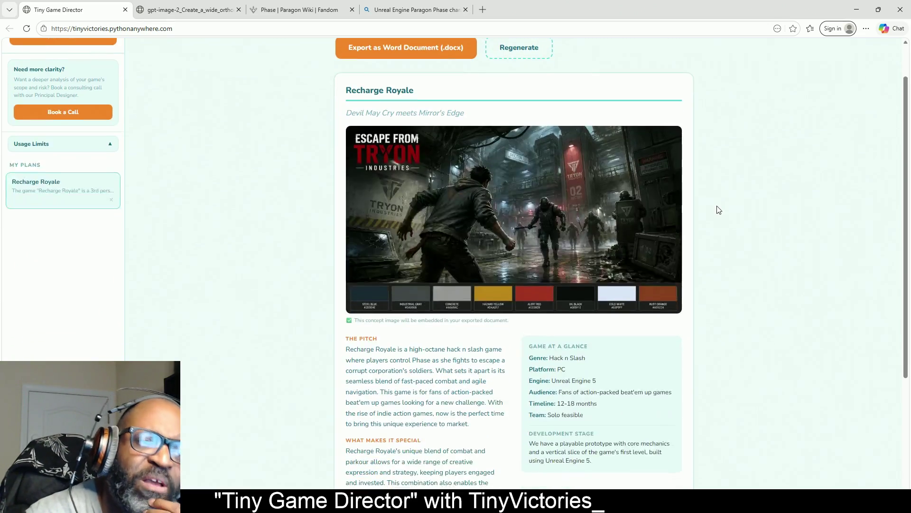
{"action": "scroll", "coordinate": [717, 208], "scroll_direction": "down", "scroll_amount": 4}
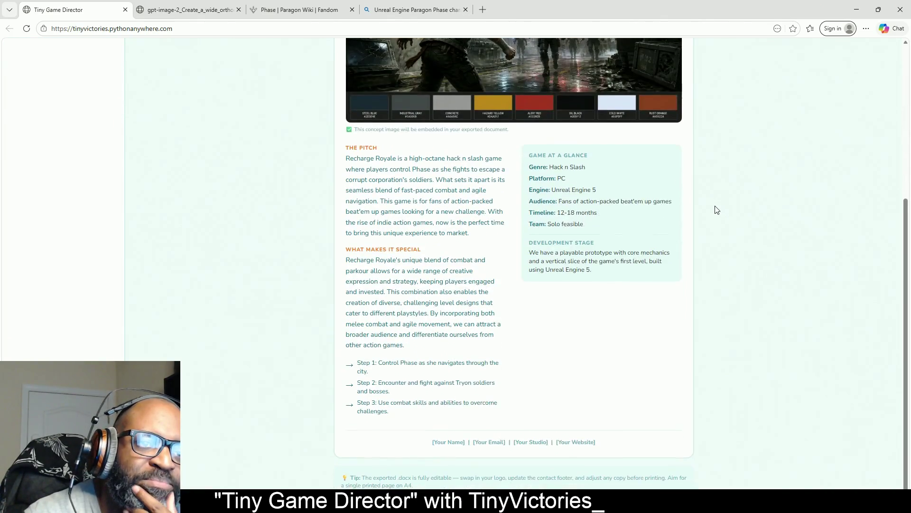
{"action": "scroll", "coordinate": [717, 210], "scroll_direction": "up", "scroll_amount": 5}
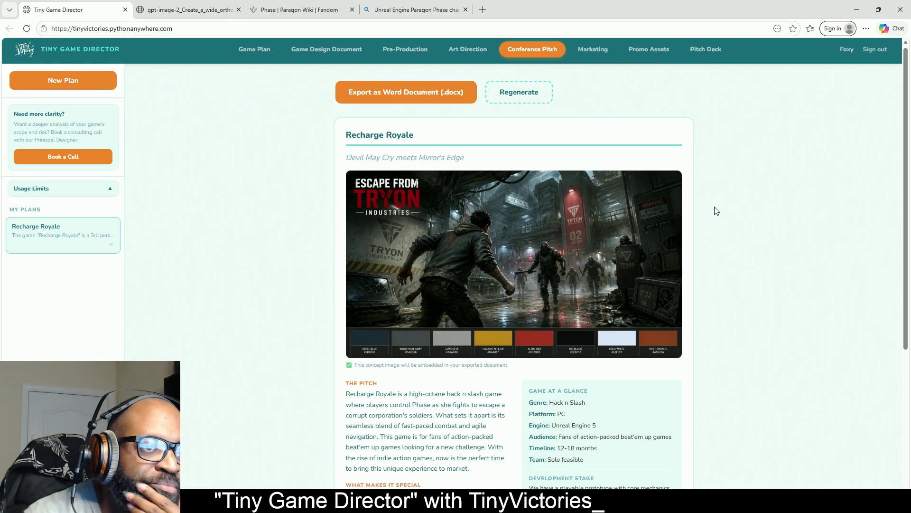
{"action": "scroll", "coordinate": [532, 216], "scroll_direction": "down", "scroll_amount": 3}
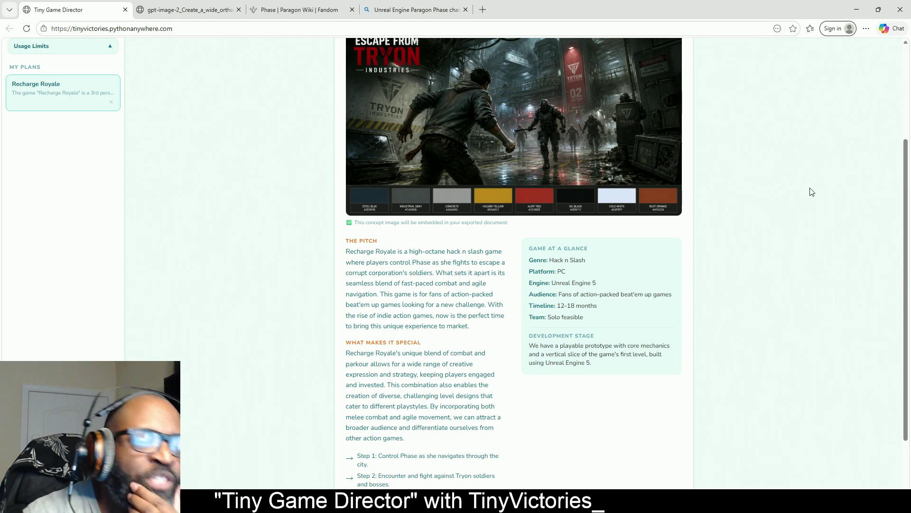
{"action": "scroll", "coordinate": [807, 194], "scroll_direction": "up", "scroll_amount": 3}
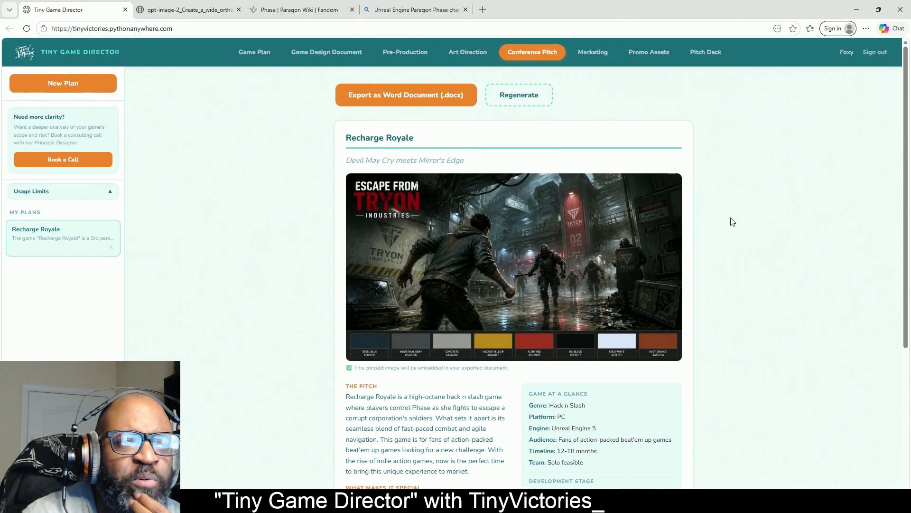
{"action": "left_click", "coordinate": [254, 53]}
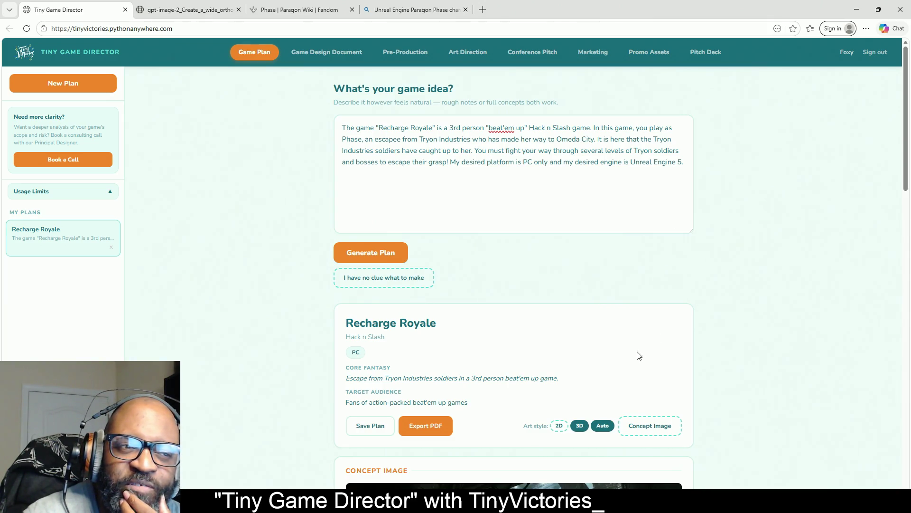
{"action": "scroll", "coordinate": [698, 323], "scroll_direction": "down", "scroll_amount": 3}
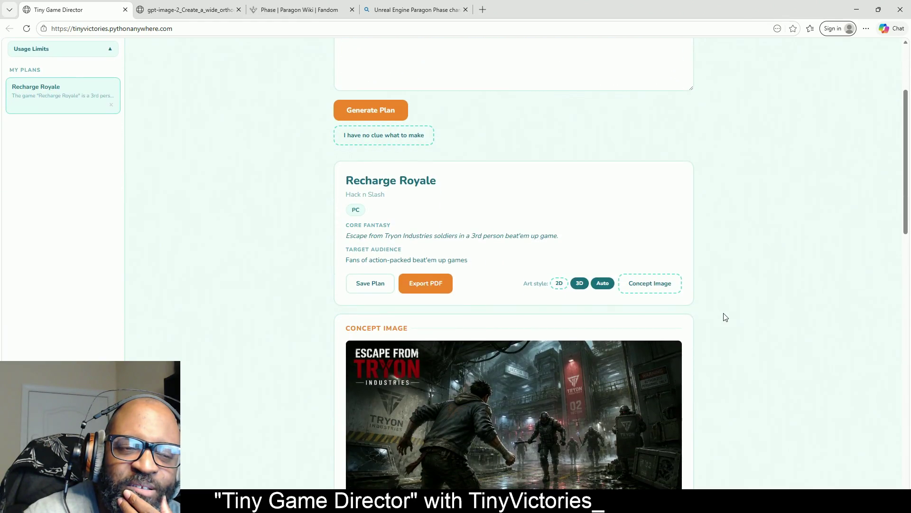
{"action": "scroll", "coordinate": [712, 334], "scroll_direction": "down", "scroll_amount": 1}
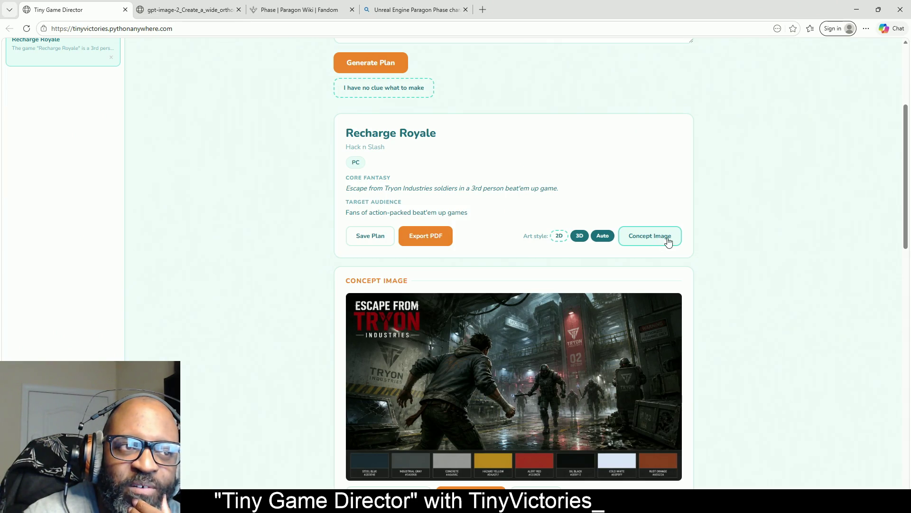
{"action": "scroll", "coordinate": [680, 238], "scroll_direction": "up", "scroll_amount": 4}
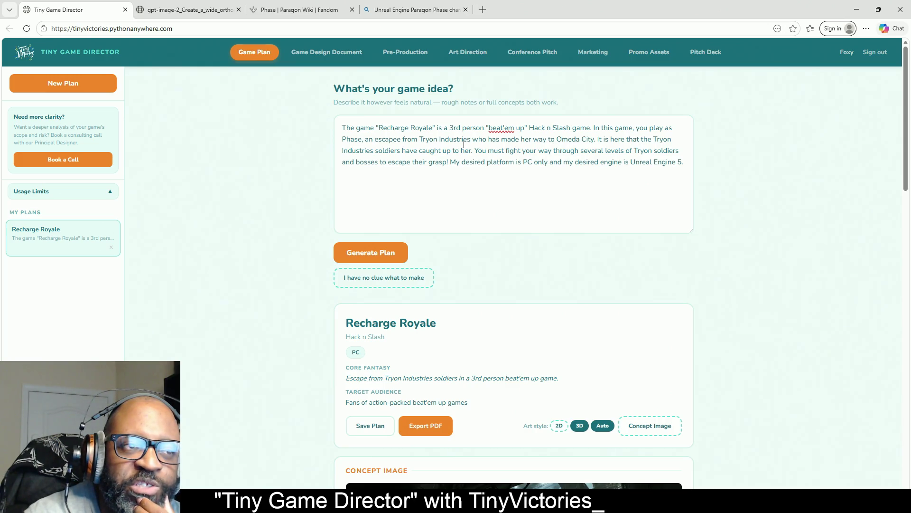
{"action": "left_click_drag", "start_coordinate": [344, 141], "coordinate": [361, 142]}
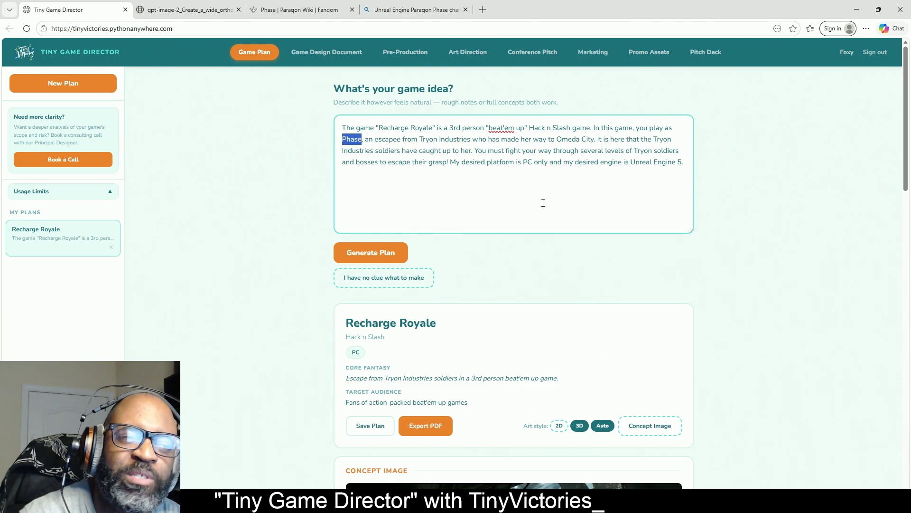
{"action": "scroll", "coordinate": [594, 206], "scroll_direction": "down", "scroll_amount": 3}
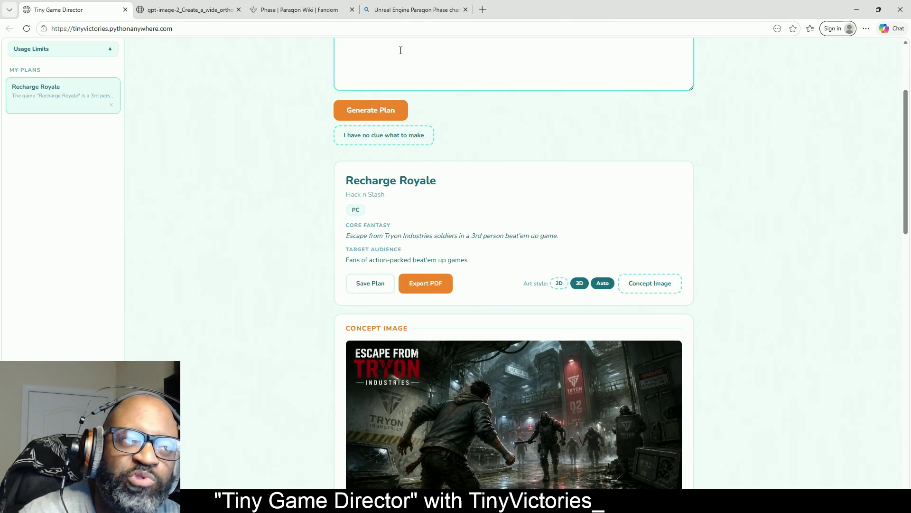
{"action": "scroll", "coordinate": [401, 50], "scroll_direction": "up", "scroll_amount": 3}
{"action": "scroll", "coordinate": [544, 269], "scroll_direction": "down", "scroll_amount": 5}
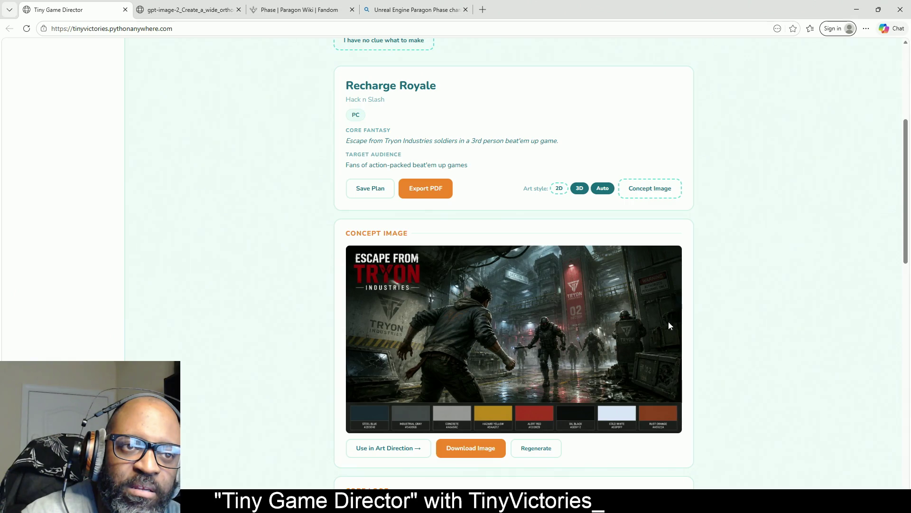
{"action": "scroll", "coordinate": [669, 321], "scroll_direction": "up", "scroll_amount": 5}
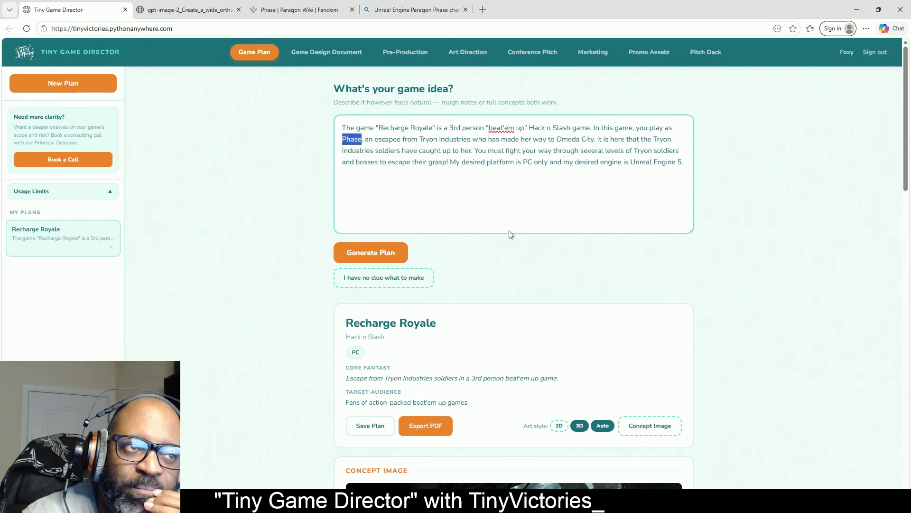
{"action": "left_click", "coordinate": [450, 162]}
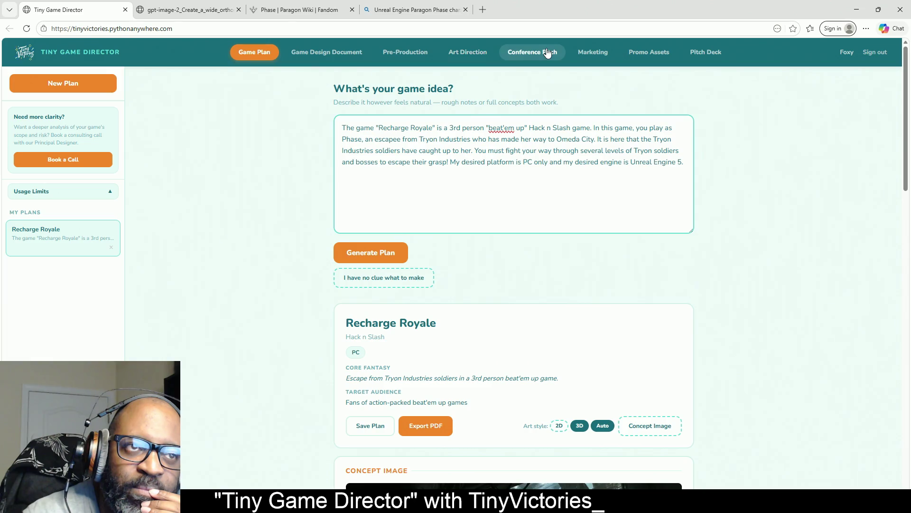
{"action": "left_click", "coordinate": [536, 52]}
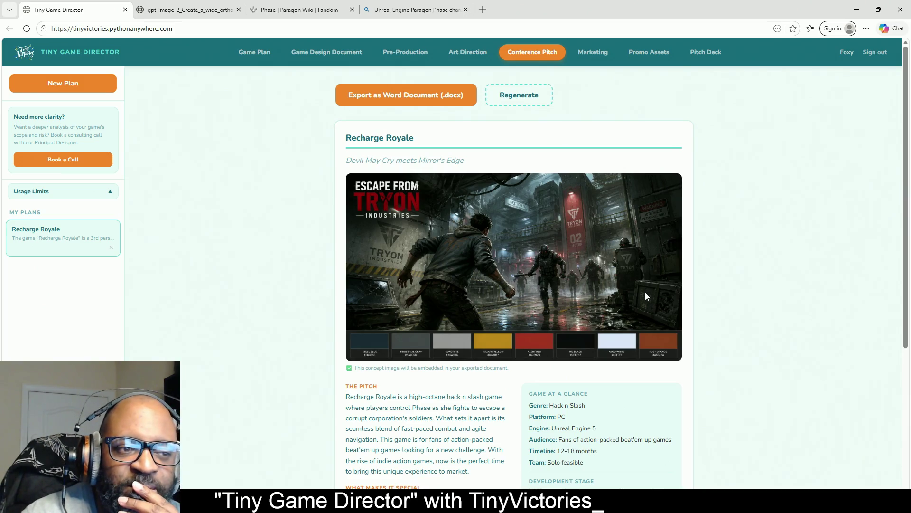
{"action": "scroll", "coordinate": [645, 298], "scroll_direction": "down", "scroll_amount": 4}
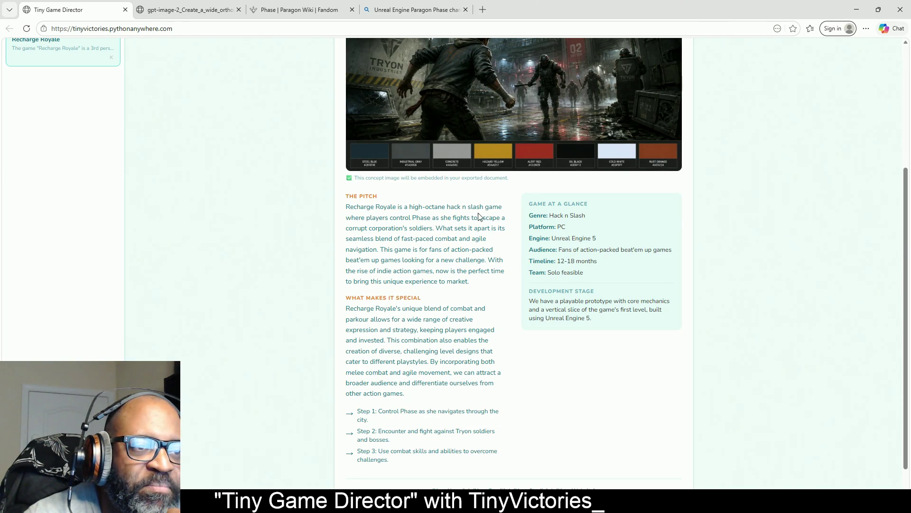
{"action": "scroll", "coordinate": [460, 255], "scroll_direction": "down", "scroll_amount": 1}
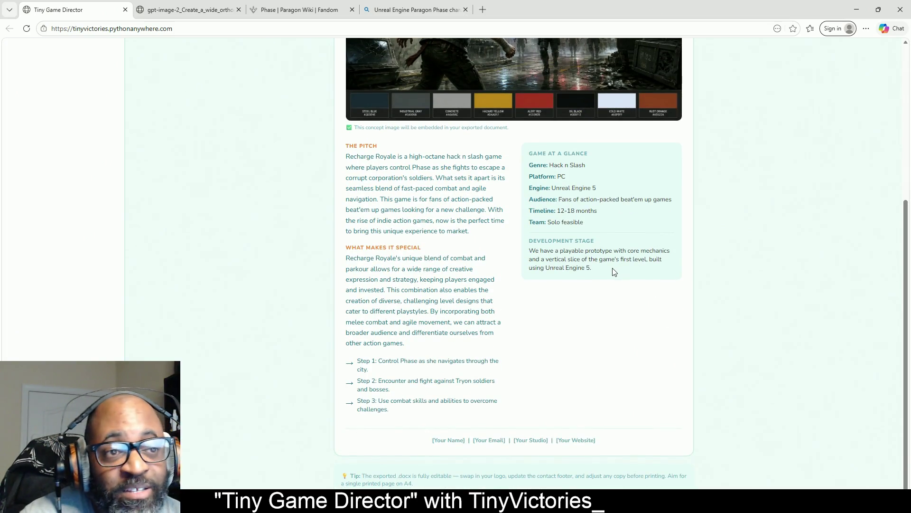
{"action": "mouse_move", "coordinate": [614, 271]}
{"action": "left_mouse_down"}
{"action": "mouse_move", "coordinate": [531, 236]}
{"action": "mouse_move", "coordinate": [534, 167]}
{"action": "mouse_move", "coordinate": [523, 160]}
{"action": "left_mouse_up"}
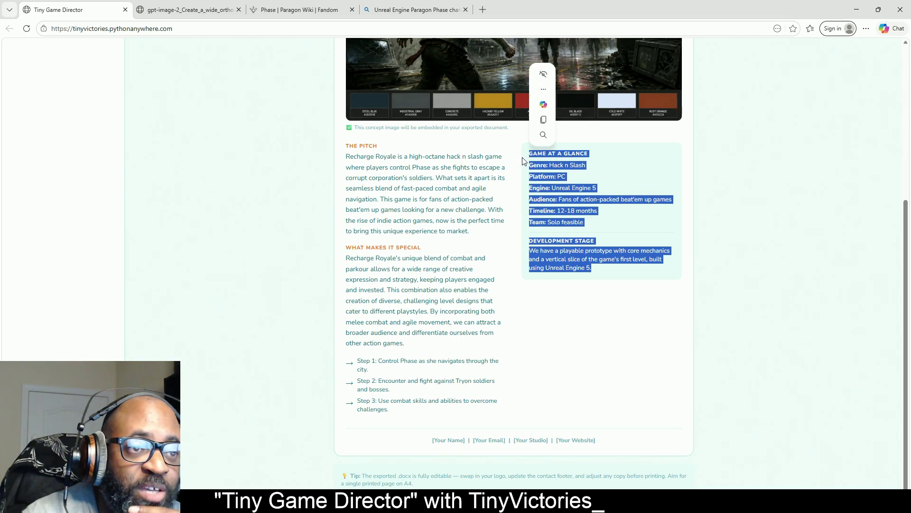
{"action": "left_click", "coordinate": [493, 268]}
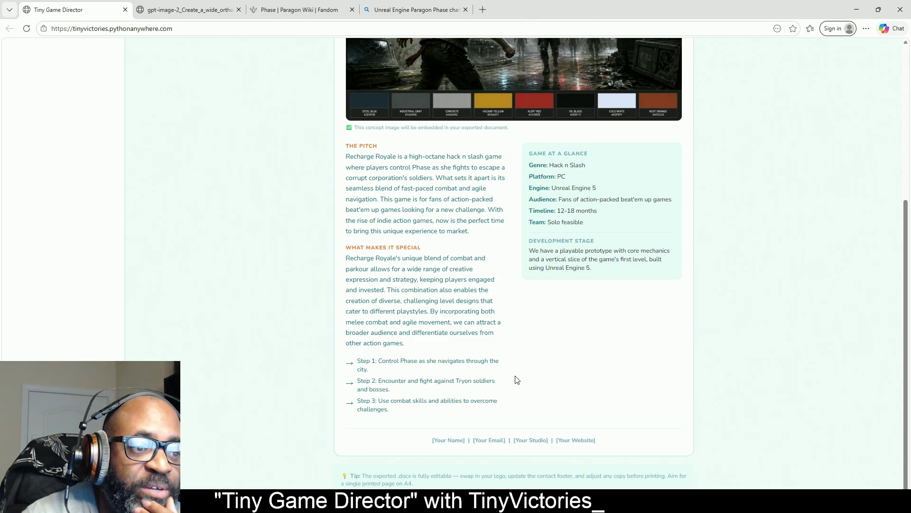
{"action": "scroll", "coordinate": [511, 367], "scroll_direction": "up", "scroll_amount": 5}
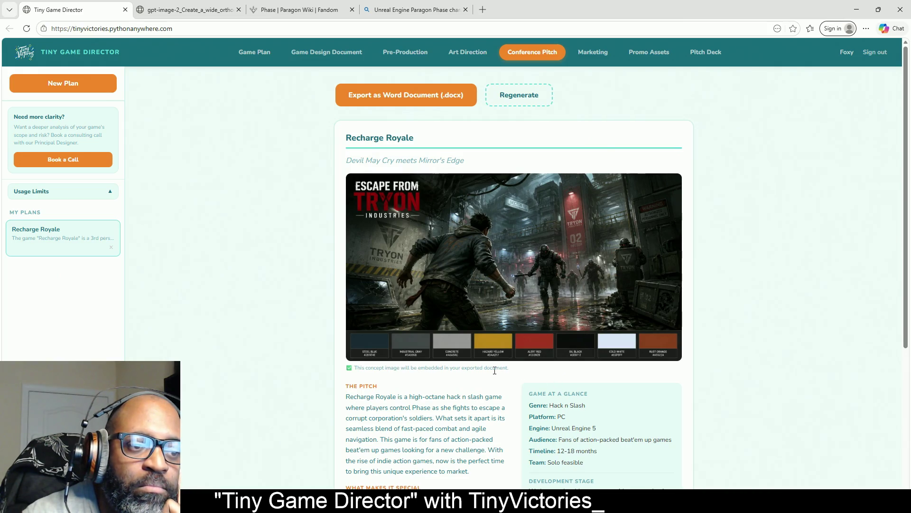
{"action": "mouse_move", "coordinate": [510, 369]}
{"action": "left_mouse_down"}
{"action": "mouse_move", "coordinate": [354, 370]}
{"action": "mouse_move", "coordinate": [517, 375]}
{"action": "mouse_move", "coordinate": [407, 370]}
{"action": "mouse_move", "coordinate": [354, 382]}
{"action": "mouse_move", "coordinate": [354, 370]}
{"action": "left_mouse_up"}
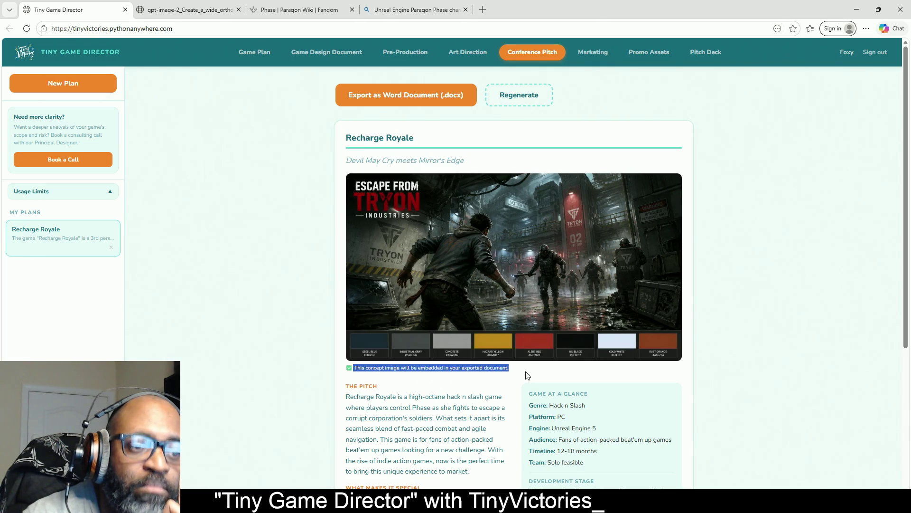
{"action": "left_click", "coordinate": [495, 384]}
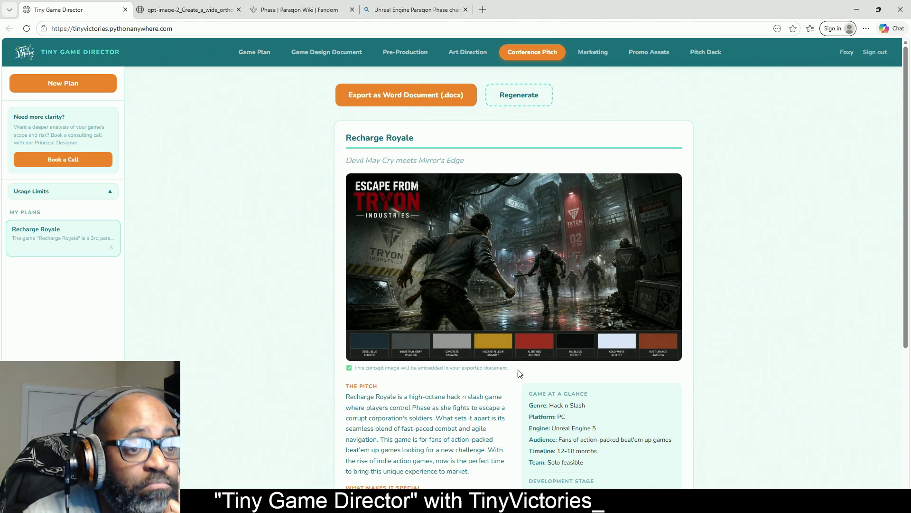
{"action": "left_click_drag", "start_coordinate": [518, 371], "coordinate": [358, 371]}
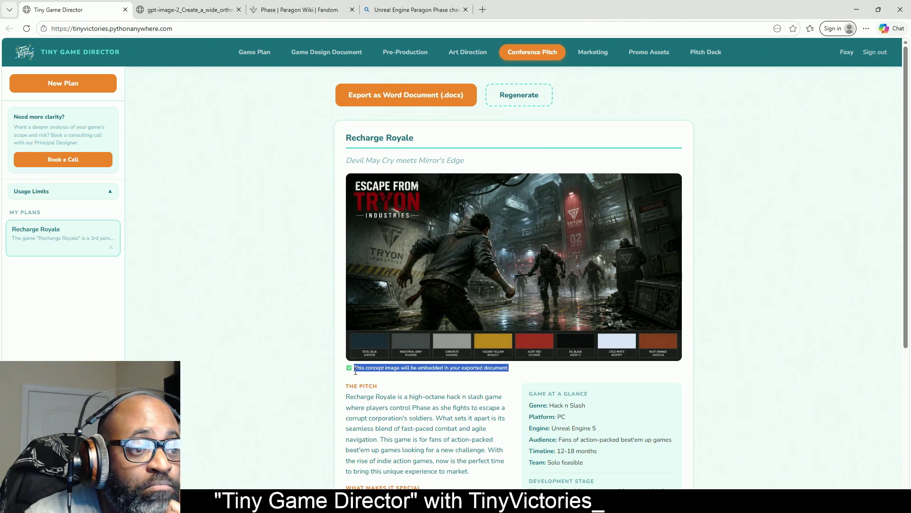
{"action": "left_click", "coordinate": [450, 376]}
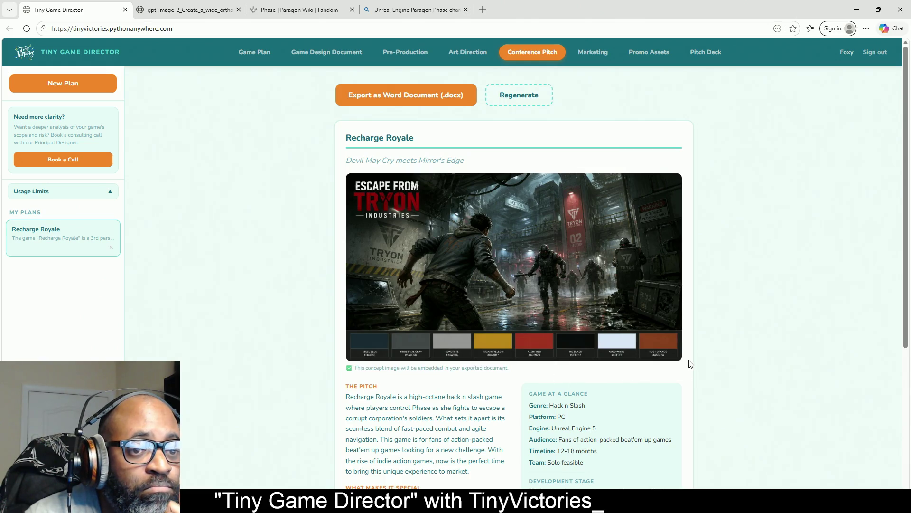
{"action": "left_click_drag", "start_coordinate": [473, 163], "coordinate": [346, 162]}
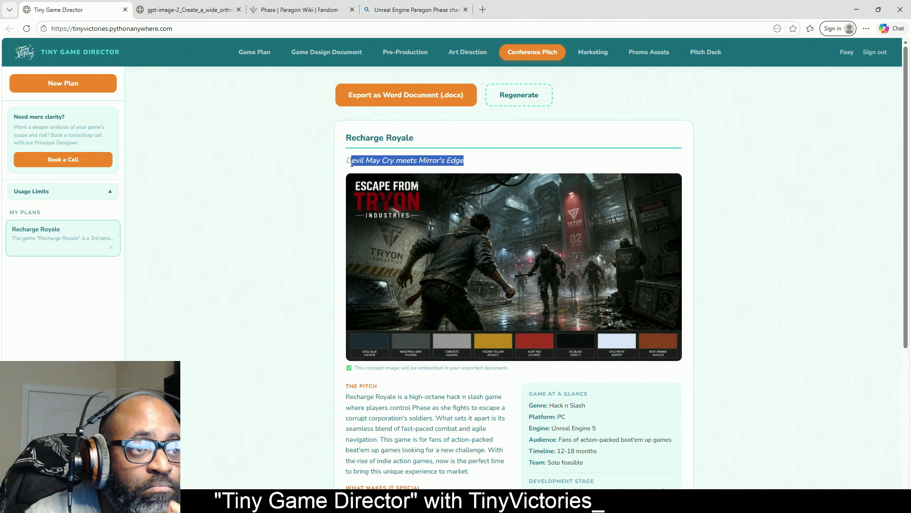
{"action": "left_click", "coordinate": [545, 160]}
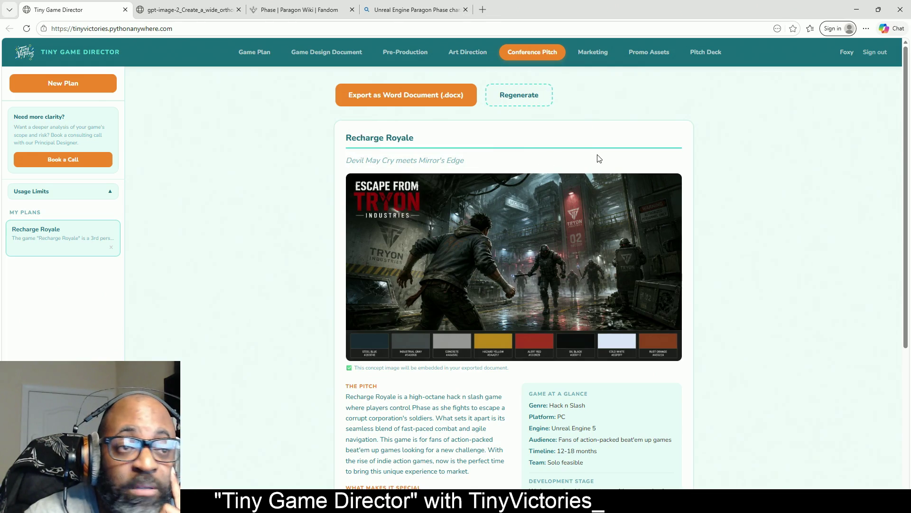
{"action": "scroll", "coordinate": [583, 301], "scroll_direction": "down", "scroll_amount": 5}
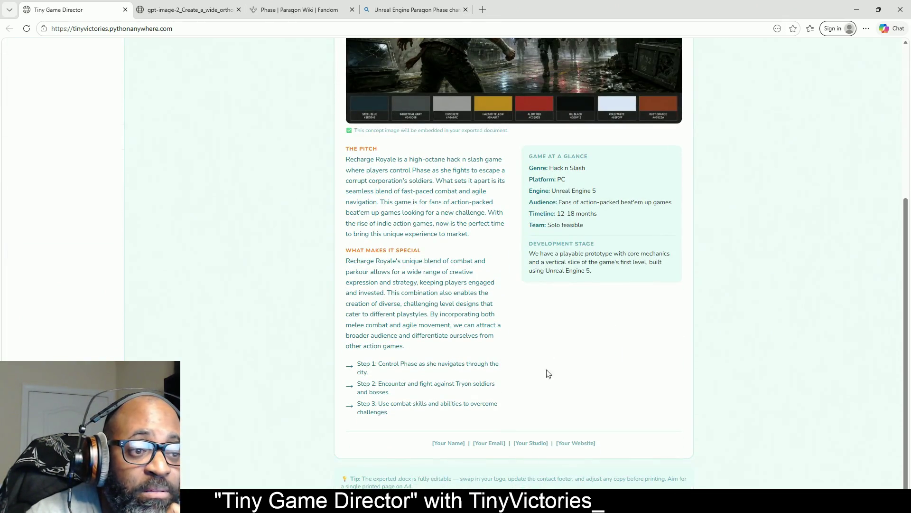
{"action": "mouse_move", "coordinate": [402, 414]}
{"action": "left_mouse_down"}
{"action": "mouse_move", "coordinate": [362, 402]}
{"action": "mouse_move", "coordinate": [369, 255]}
{"action": "mouse_move", "coordinate": [347, 147]}
{"action": "left_mouse_up"}
{"action": "left_click", "coordinate": [539, 229]}
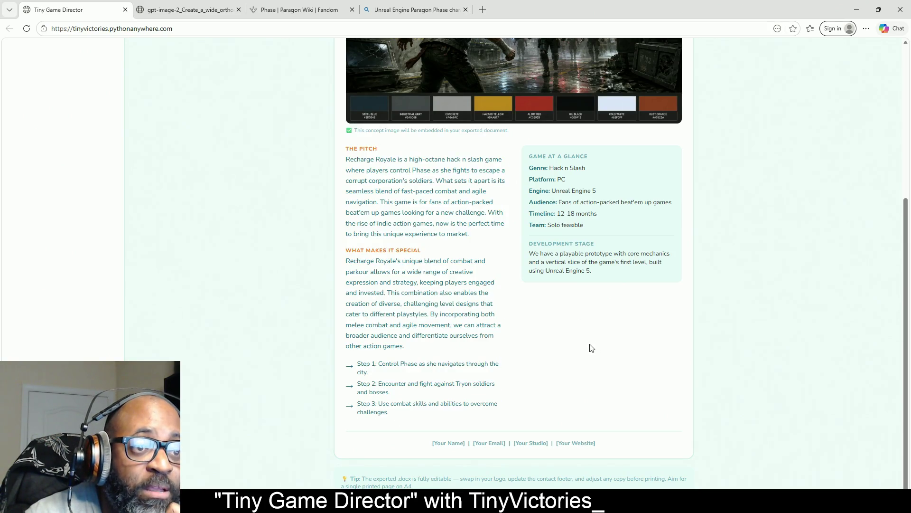
{"action": "scroll", "coordinate": [526, 295], "scroll_direction": "up", "scroll_amount": 5}
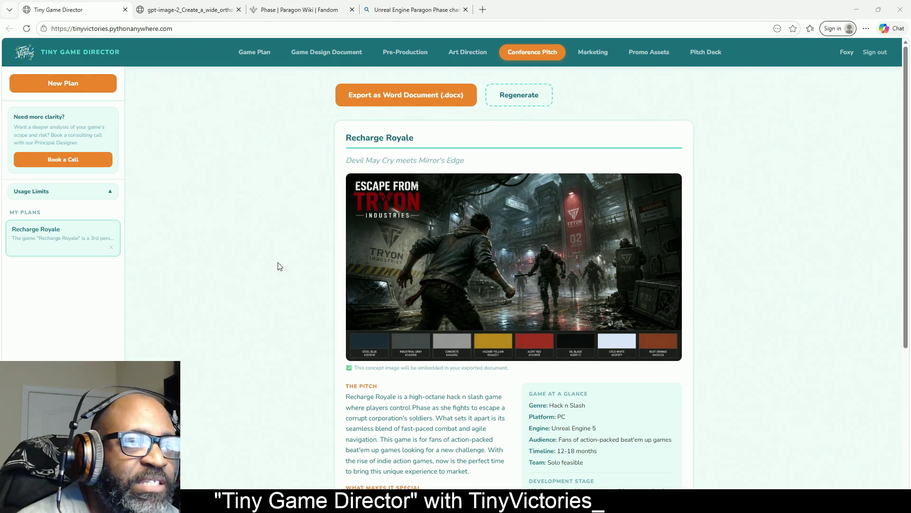
- Export the conference pitch as a .docx and move to the Marketing social media posts page
{"action": "left_click", "coordinate": [434, 97]}
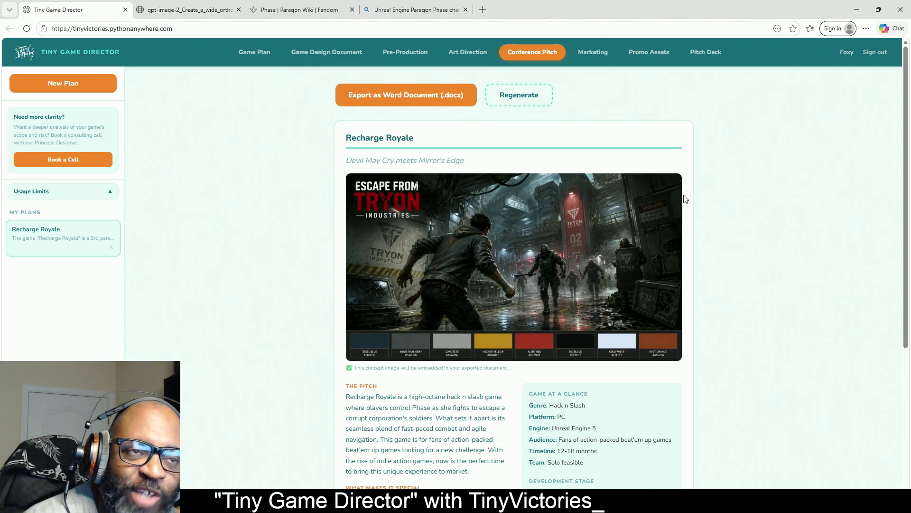
{"action": "left_click", "coordinate": [594, 61]}
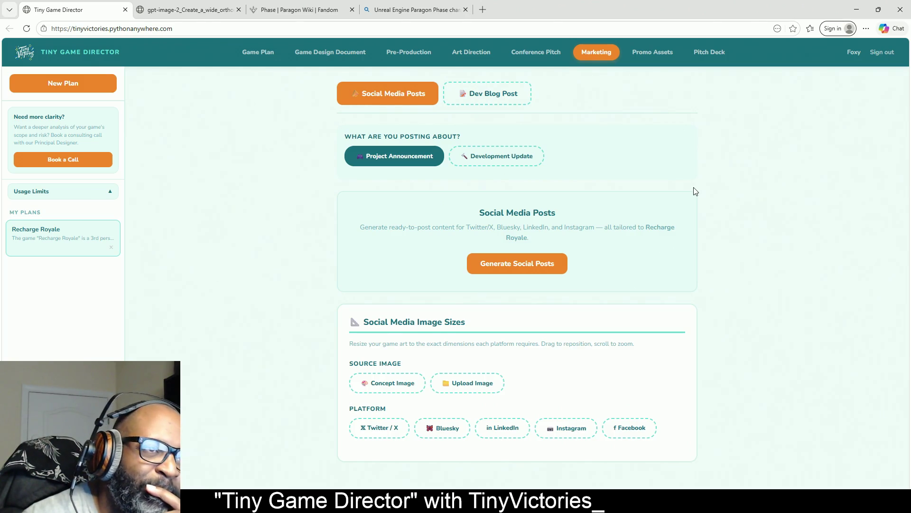
- Glance at the Dev Blog Post generator, then move to the Promo Assets page
{"action": "left_click", "coordinate": [512, 99]}
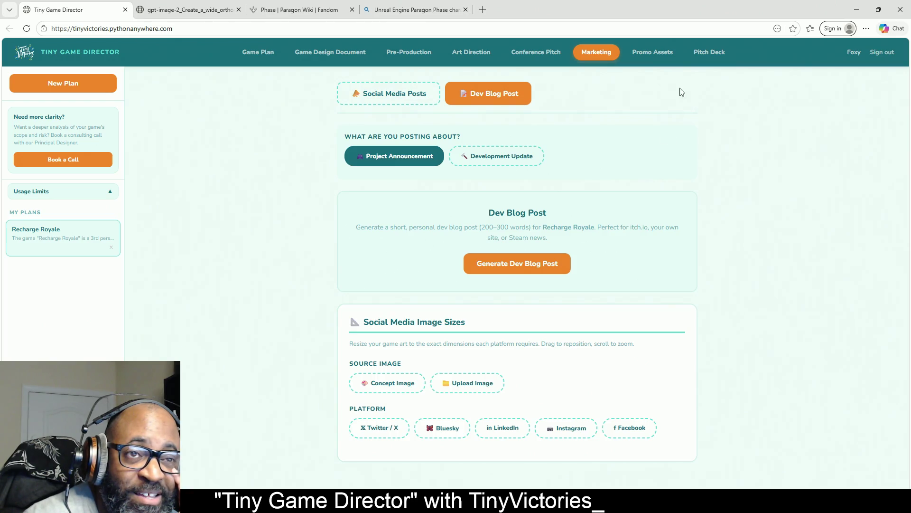
{"action": "left_click", "coordinate": [663, 55]}
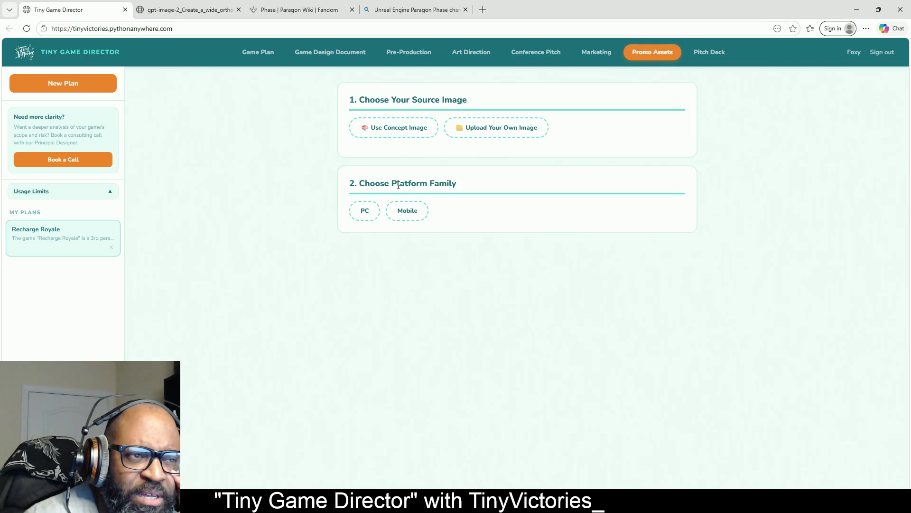
- Choose PC, the concept image, Steam and the 3840×1240 Library Hero size
{"action": "left_click", "coordinate": [360, 212]}
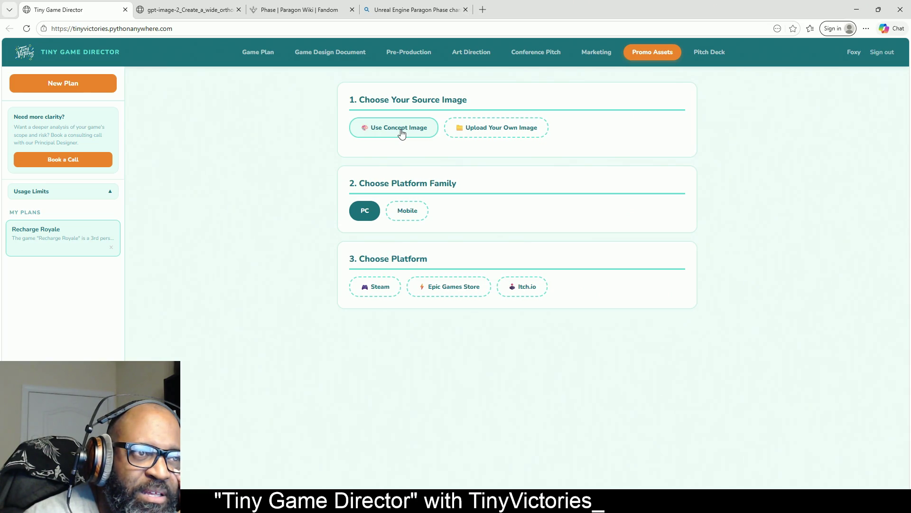
{"action": "left_click", "coordinate": [402, 134]}
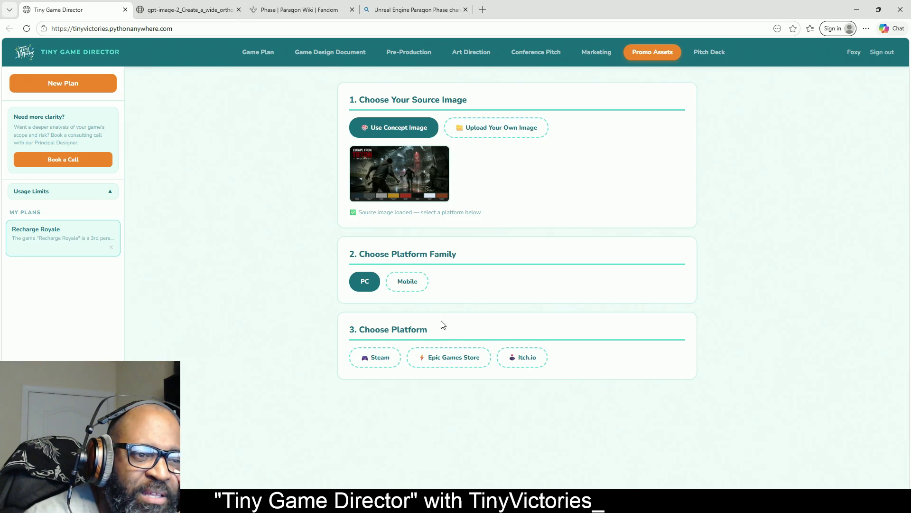
{"action": "left_click", "coordinate": [392, 361]}
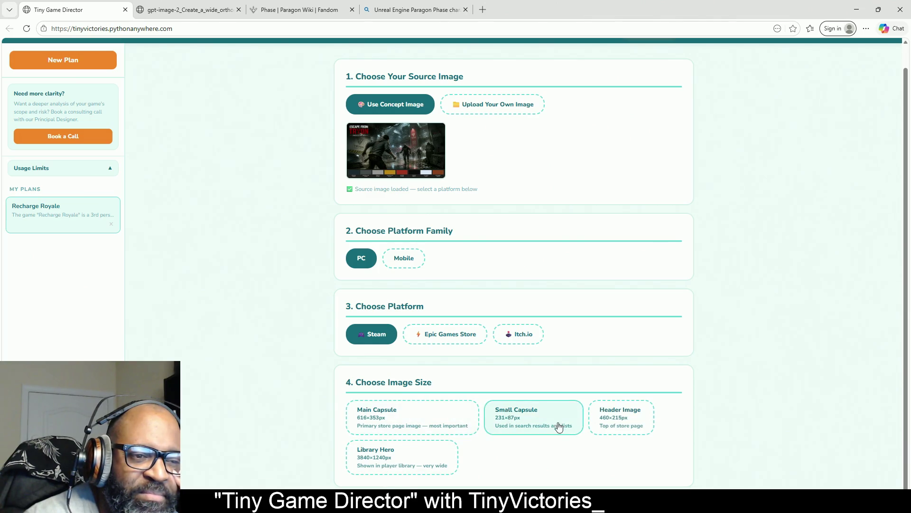
{"action": "left_click", "coordinate": [382, 463]}
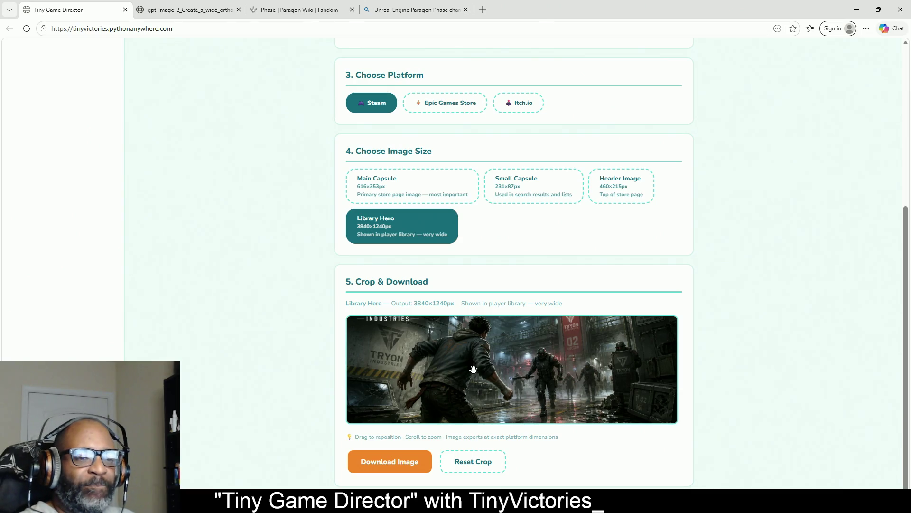
- Zoom and shift the concept image so the Escape From Tryon title and running hero fill the crop
{"action": "mouse_move", "coordinate": [474, 369]}
{"action": "left_mouse_down"}
{"action": "mouse_move", "coordinate": [481, 403]}
{"action": "mouse_move", "coordinate": [527, 405]}
{"action": "mouse_move", "coordinate": [488, 409]}
{"action": "mouse_move", "coordinate": [533, 371]}
{"action": "left_mouse_up"}
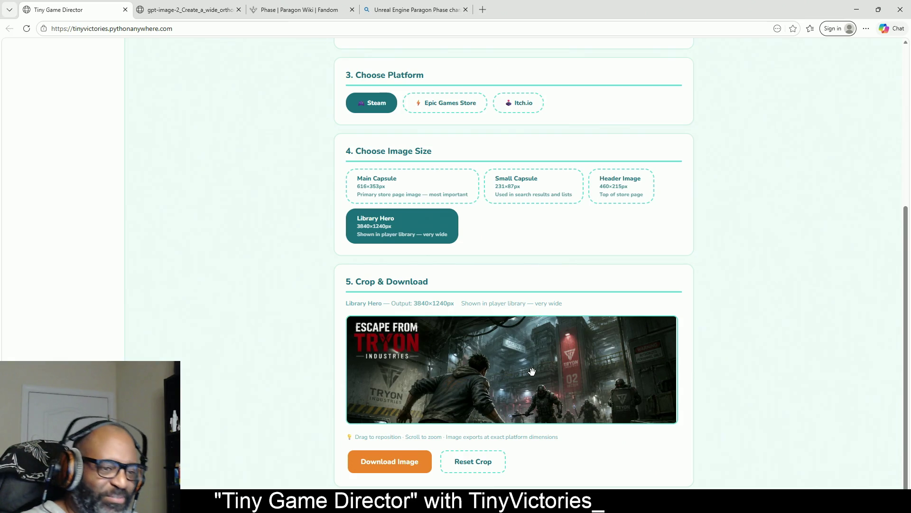
{"action": "scroll", "coordinate": [533, 369], "scroll_direction": "down", "scroll_amount": 3}
{"action": "scroll", "coordinate": [533, 368], "scroll_direction": "up", "scroll_amount": 4}
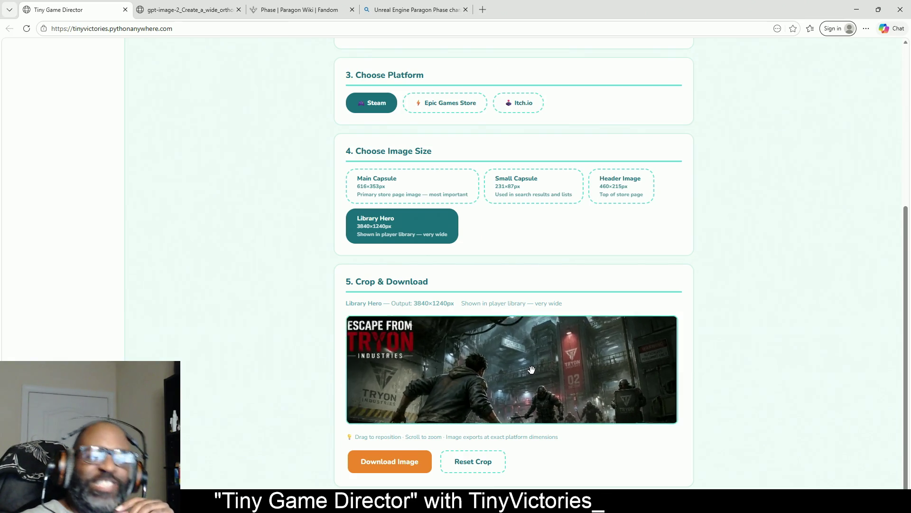
{"action": "scroll", "coordinate": [532, 368], "scroll_direction": "down", "scroll_amount": 2}
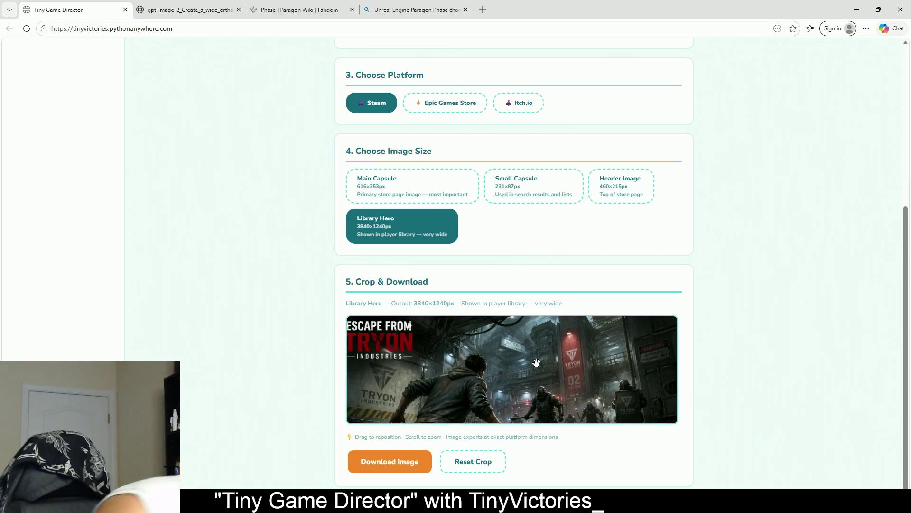
{"action": "left_click_drag", "start_coordinate": [545, 369], "coordinate": [550, 373]}
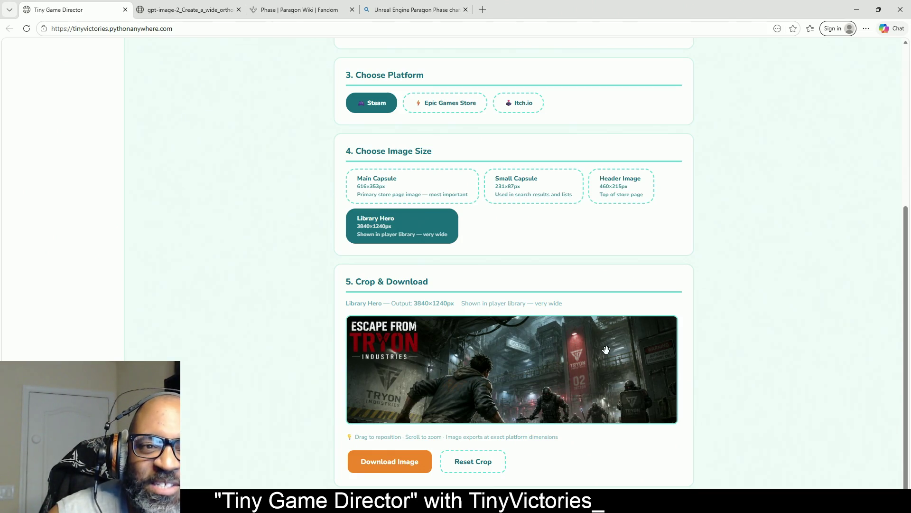
{"action": "left_click_drag", "start_coordinate": [606, 351], "coordinate": [607, 350]}
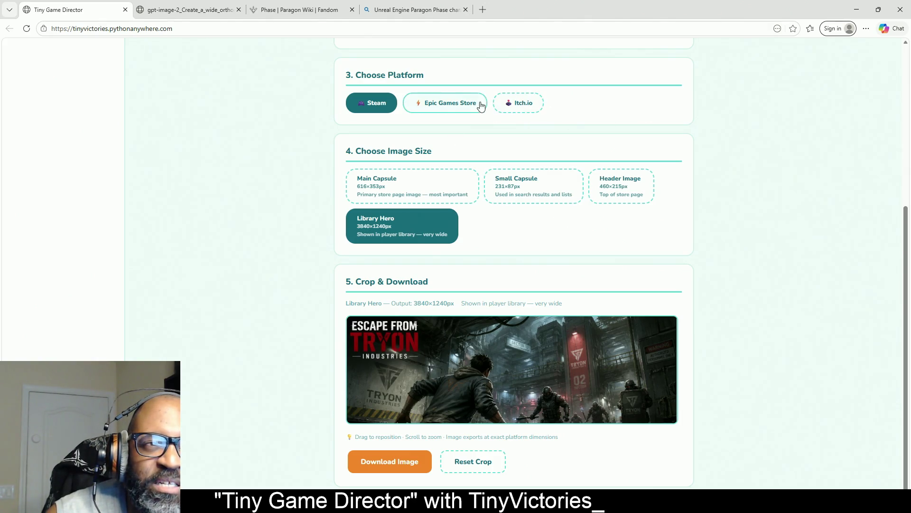
- Re-zoom and nudge the crop up and right to fit ESCAPE FROM TRYON INDUSTRIES, then return to top
{"action": "scroll", "coordinate": [623, 173], "scroll_direction": "up", "scroll_amount": 5}
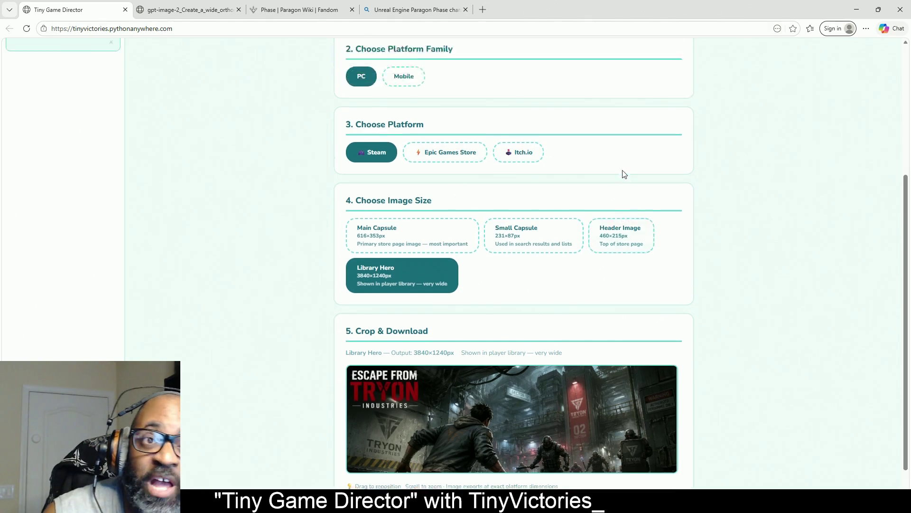
{"action": "scroll", "coordinate": [626, 223], "scroll_direction": "down", "scroll_amount": 5}
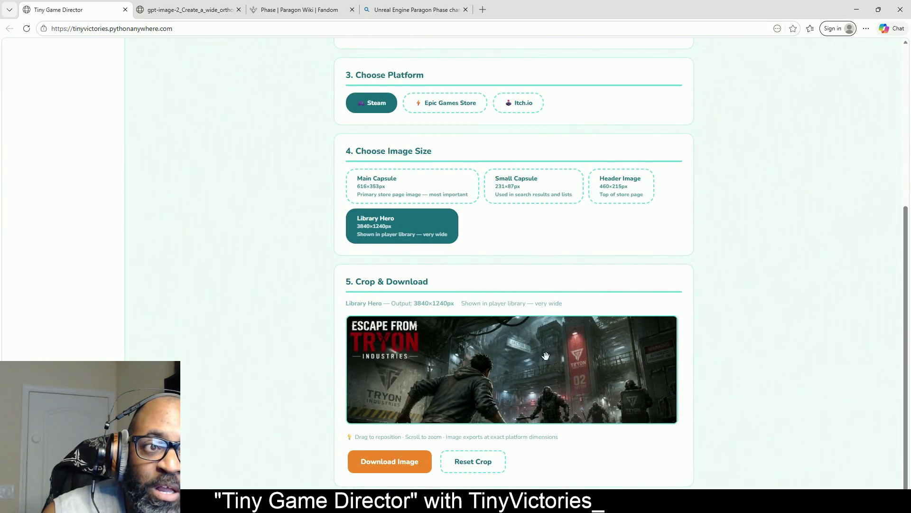
{"action": "mouse_move", "coordinate": [499, 378]}
{"action": "left_mouse_down"}
{"action": "mouse_move", "coordinate": [544, 355]}
{"action": "mouse_move", "coordinate": [522, 353]}
{"action": "mouse_move", "coordinate": [518, 374]}
{"action": "mouse_move", "coordinate": [489, 382]}
{"action": "mouse_move", "coordinate": [501, 377]}
{"action": "left_mouse_up"}
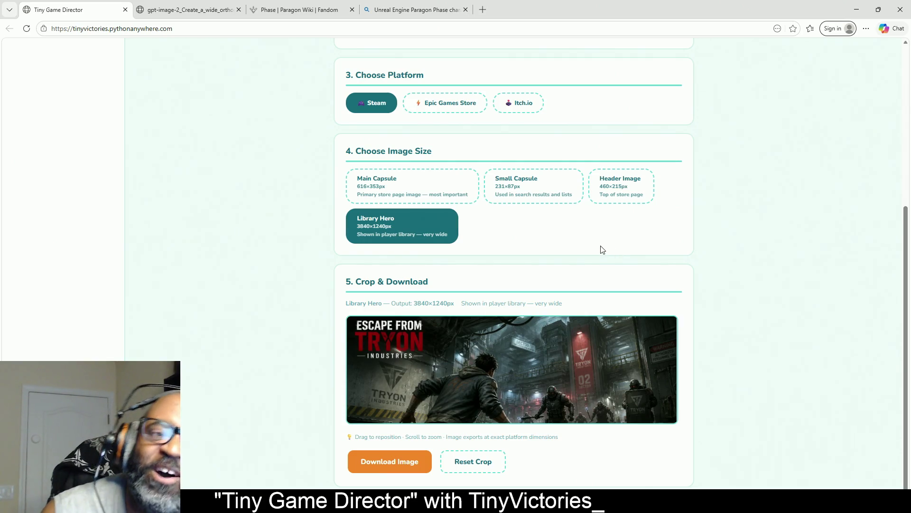
{"action": "scroll", "coordinate": [569, 320], "scroll_direction": "up", "scroll_amount": 2}
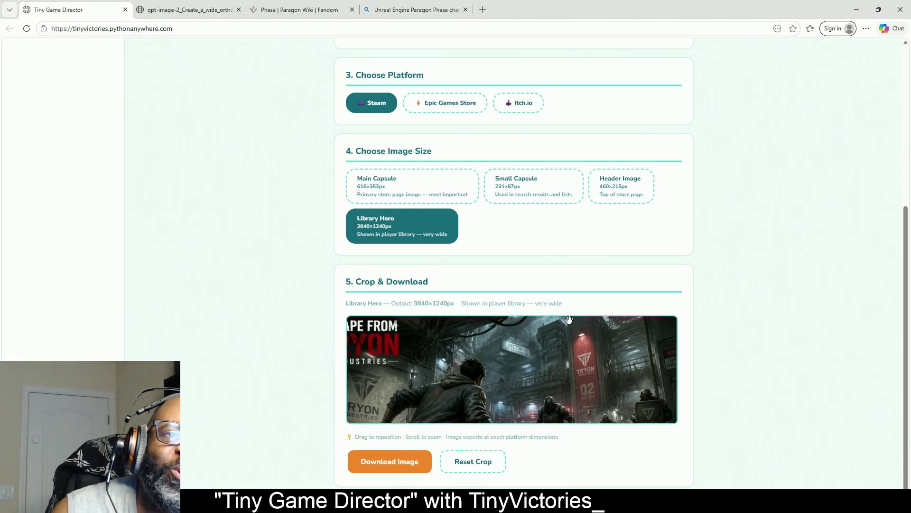
{"action": "scroll", "coordinate": [570, 320], "scroll_direction": "down", "scroll_amount": 3}
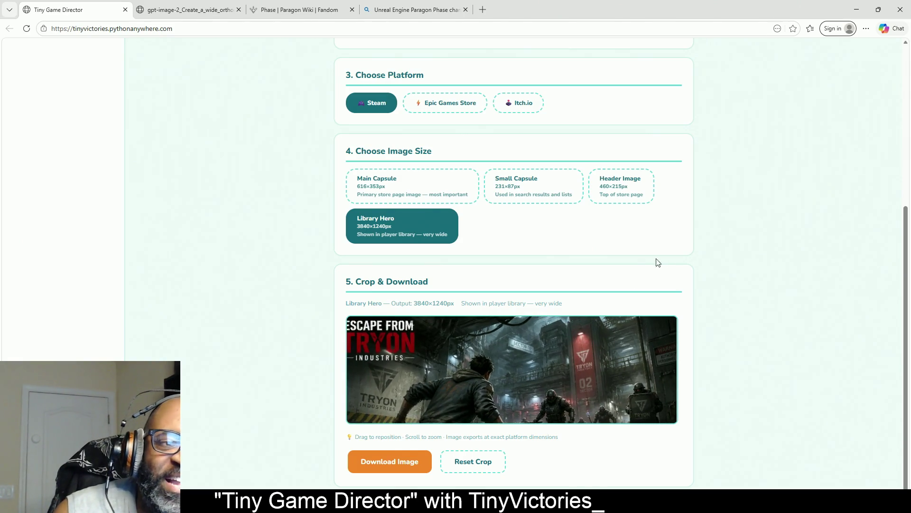
{"action": "scroll", "coordinate": [721, 264], "scroll_direction": "up", "scroll_amount": 5}
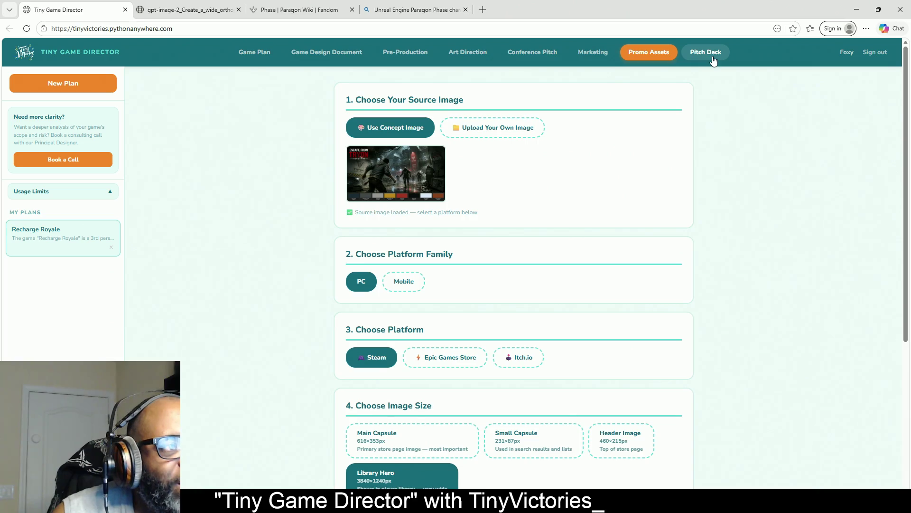
- Expand the sidebar's Usage Limits bars, showing 4 of 5 art direction sheets used
{"action": "scroll", "coordinate": [708, 226], "scroll_direction": "down", "scroll_amount": 5}
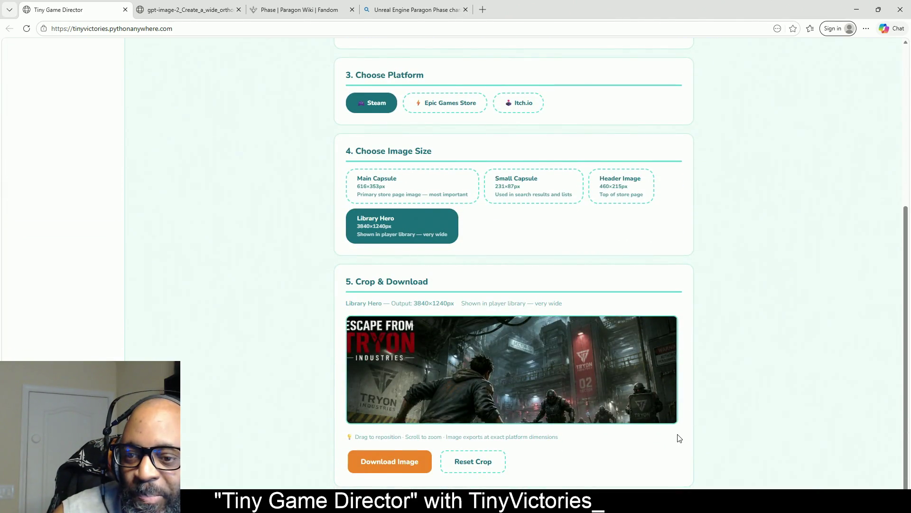
{"action": "scroll", "coordinate": [686, 431], "scroll_direction": "up", "scroll_amount": 5}
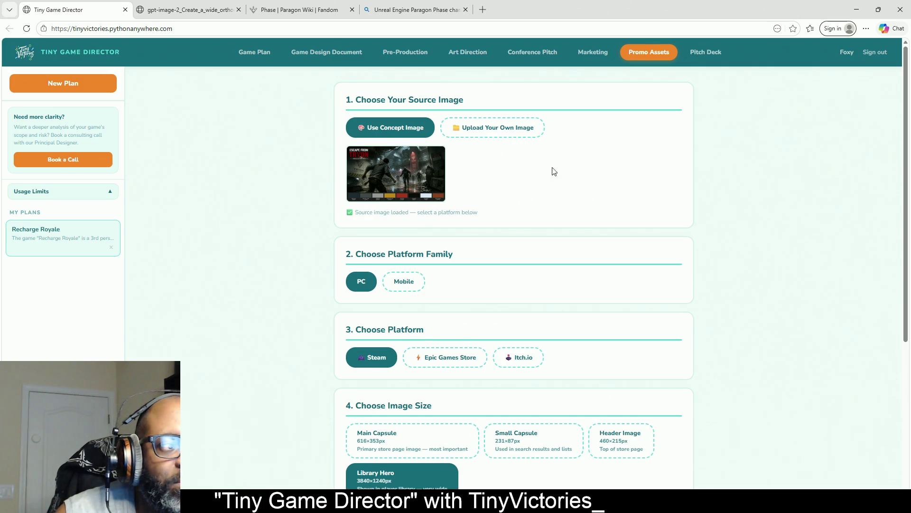
{"action": "left_click", "coordinate": [107, 192]}
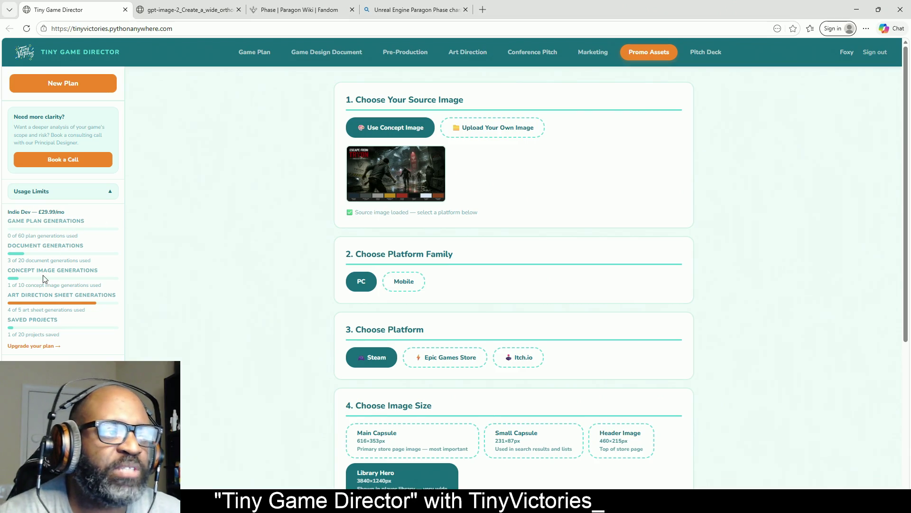
- Browse the Game Design Document and Game Plan pages, then return to Art Direction's Raven sheet
{"action": "left_click", "coordinate": [326, 52]}
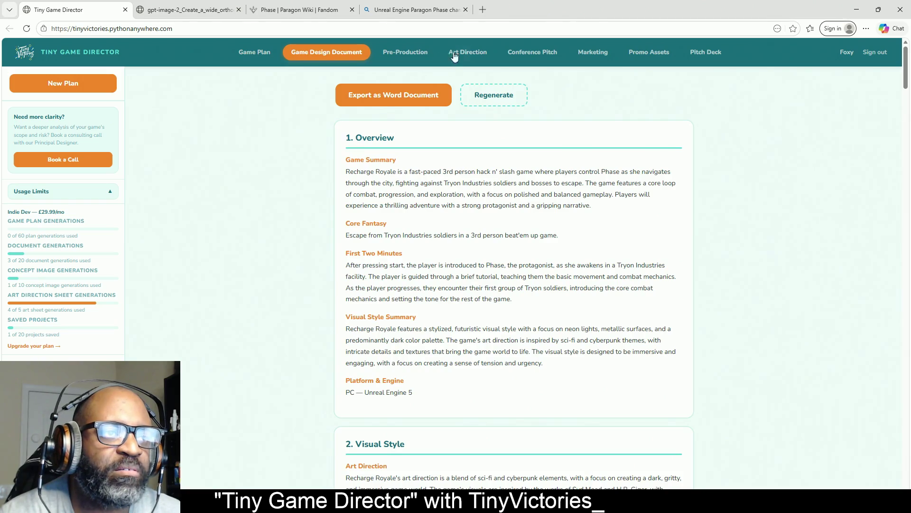
{"action": "left_click", "coordinate": [454, 53]}
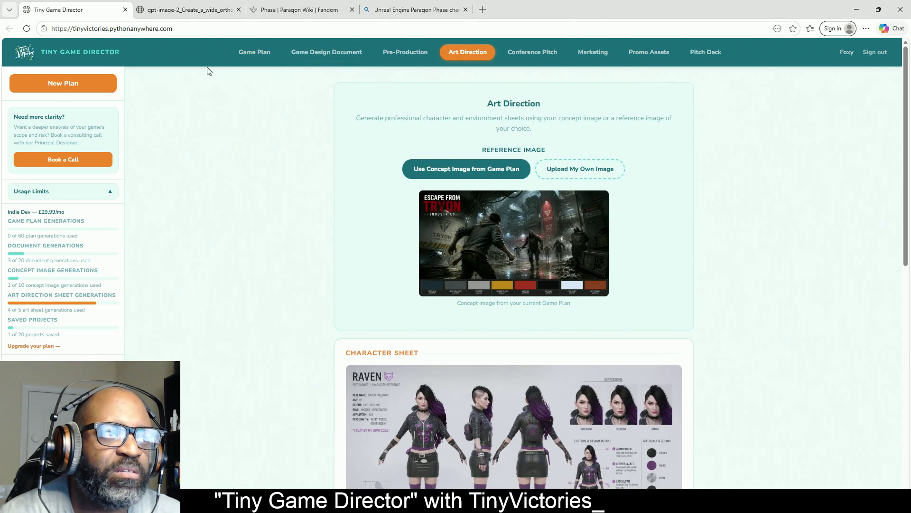
{"action": "left_click", "coordinate": [264, 53]}
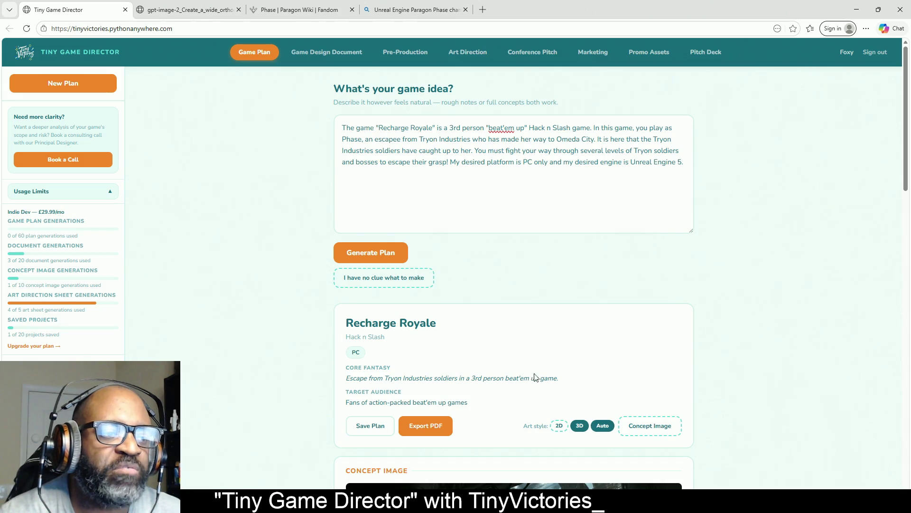
{"action": "scroll", "coordinate": [586, 463], "scroll_direction": "down", "scroll_amount": 4}
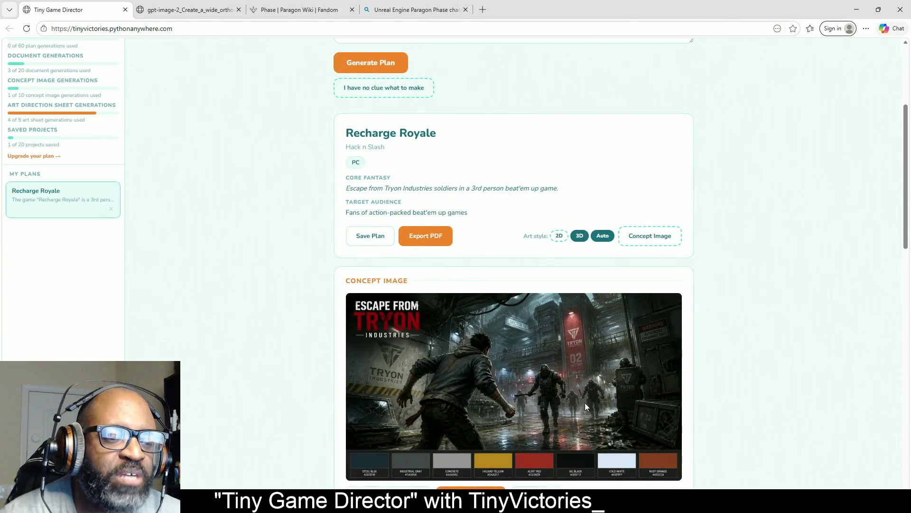
{"action": "scroll", "coordinate": [720, 304], "scroll_direction": "down", "scroll_amount": 2}
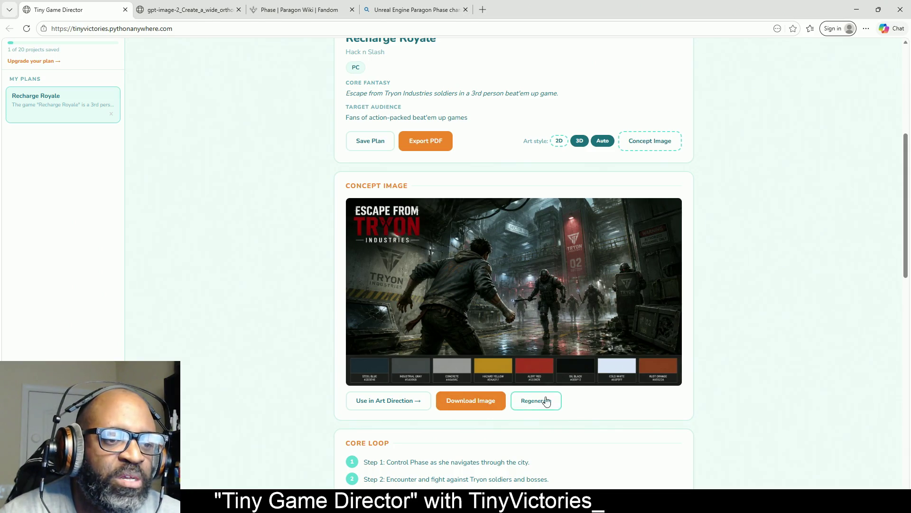
{"action": "scroll", "coordinate": [448, 183], "scroll_direction": "up", "scroll_amount": 6}
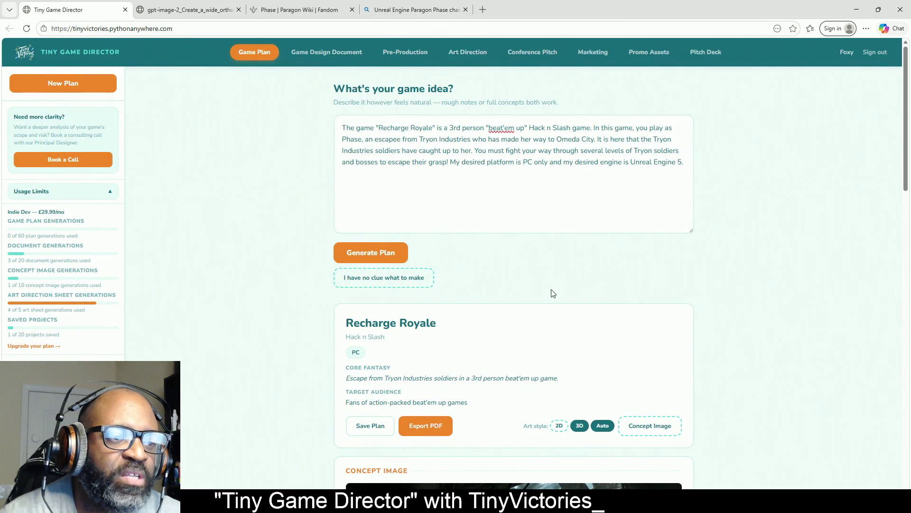
{"action": "scroll", "coordinate": [552, 291], "scroll_direction": "down", "scroll_amount": 6}
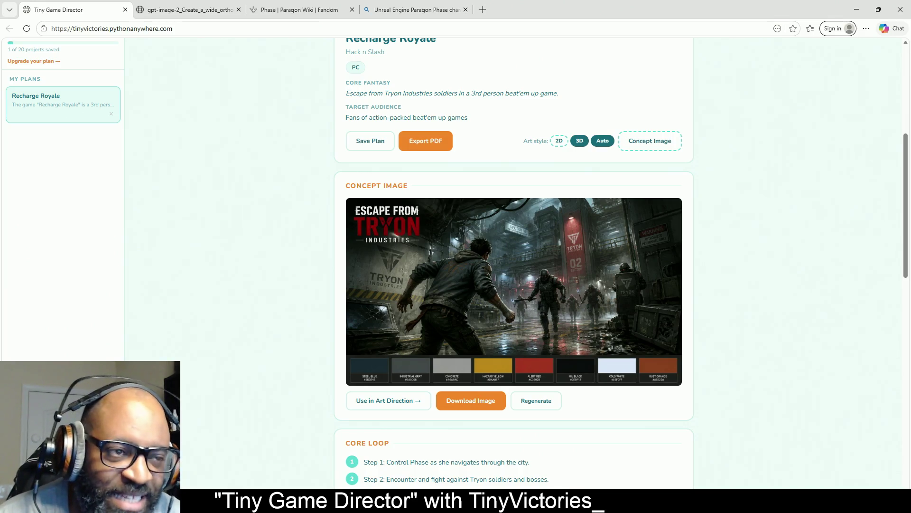
{"action": "scroll", "coordinate": [349, 177], "scroll_direction": "up", "scroll_amount": 5}
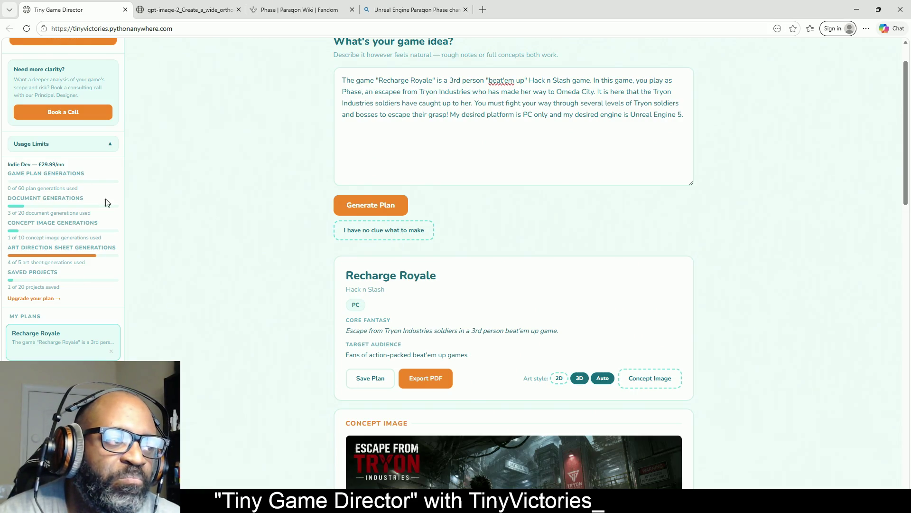
{"action": "scroll", "coordinate": [562, 229], "scroll_direction": "up", "scroll_amount": 1}
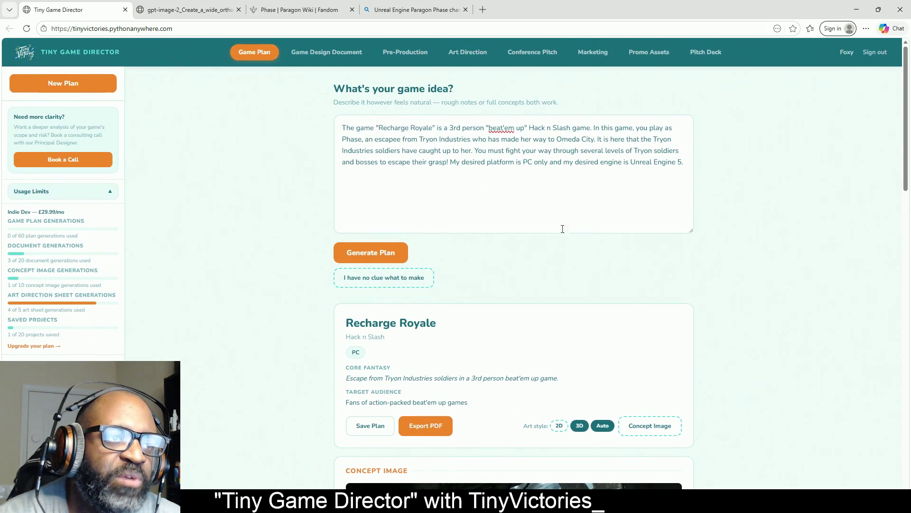
{"action": "left_click", "coordinate": [468, 53]}
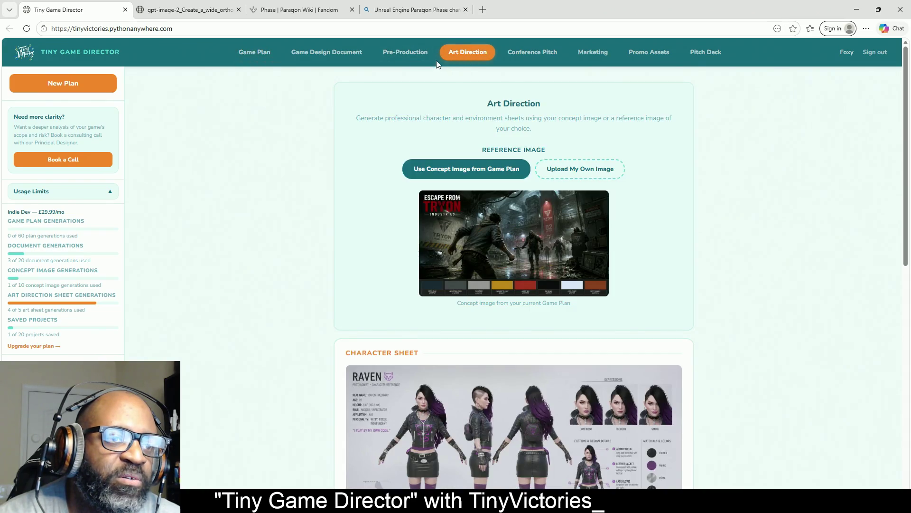
{"action": "scroll", "coordinate": [594, 194], "scroll_direction": "down", "scroll_amount": 2}
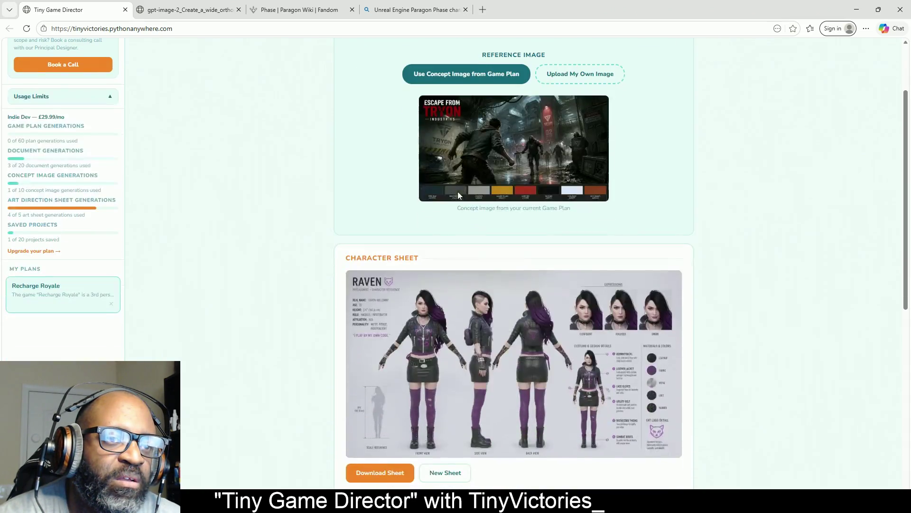
{"action": "left_click", "coordinate": [586, 80]}
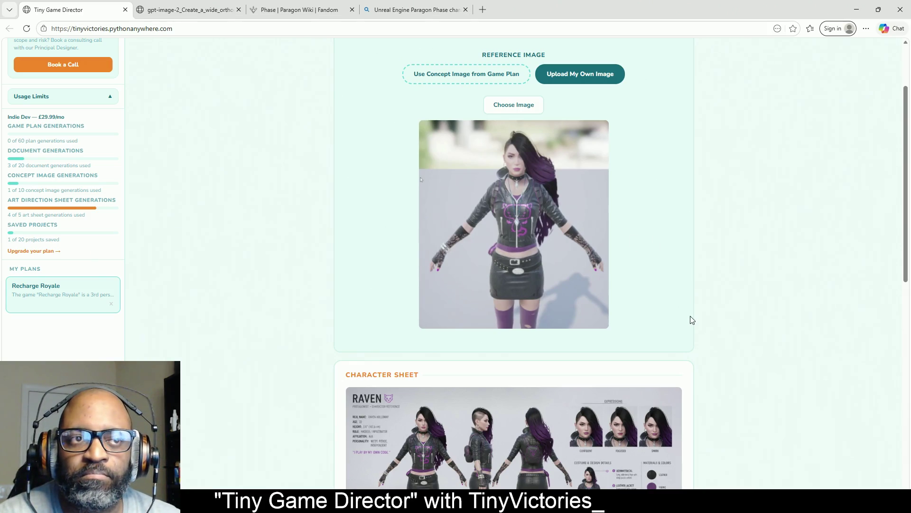
{"action": "scroll", "coordinate": [690, 314], "scroll_direction": "up", "scroll_amount": 2}
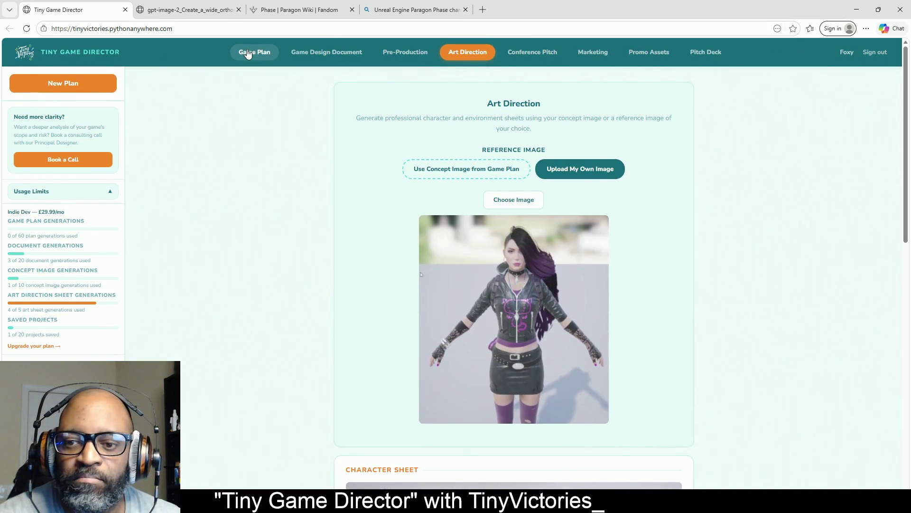
- Open the Game Plan page and select 'Unreal Engine 5' in the Recharge Royale idea text
{"action": "left_click", "coordinate": [247, 54]}
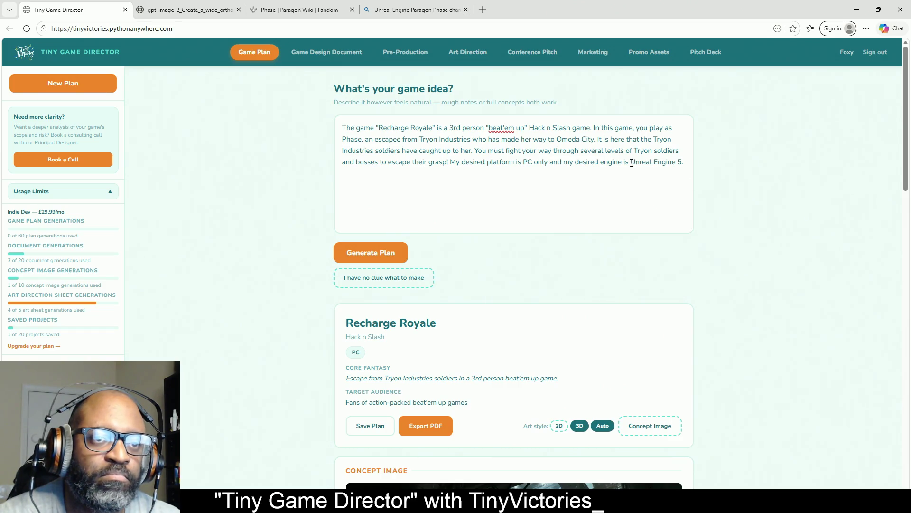
{"action": "left_click_drag", "start_coordinate": [632, 163], "coordinate": [683, 168]}
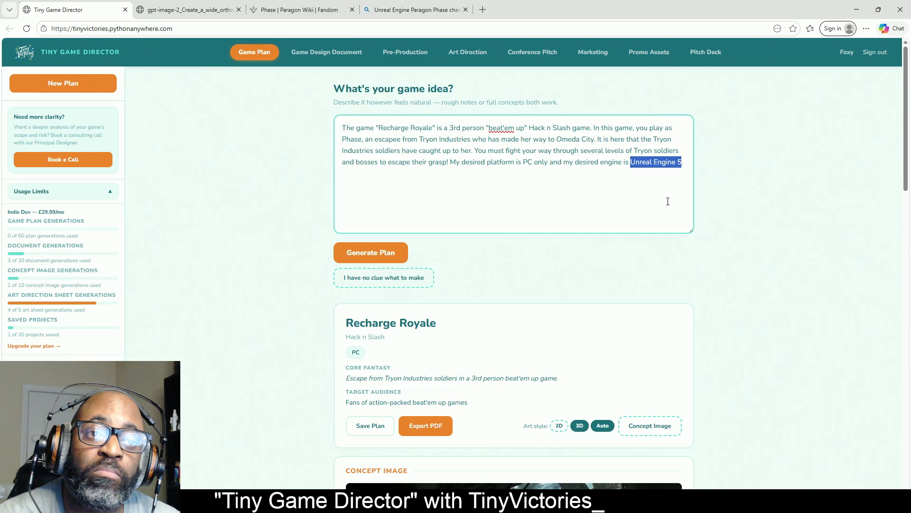
{"action": "left_click", "coordinate": [654, 166]}
{"action": "left_click_drag", "start_coordinate": [633, 164], "coordinate": [683, 164]}
{"action": "left_click", "coordinate": [606, 162]}
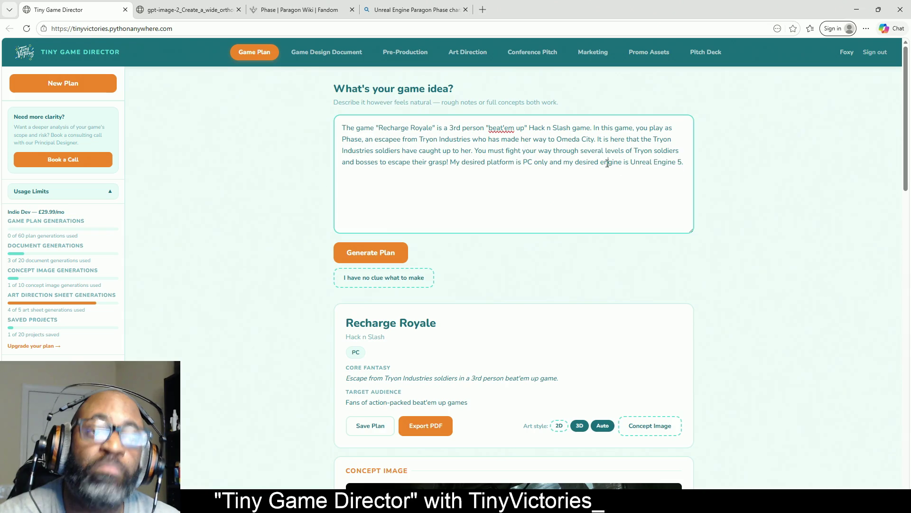
{"action": "mouse_move", "coordinate": [633, 163]}
{"action": "left_mouse_down"}
{"action": "mouse_move", "coordinate": [692, 165]}
{"action": "mouse_move", "coordinate": [680, 171]}
{"action": "left_mouse_up"}
{"action": "left_click", "coordinate": [610, 165]}
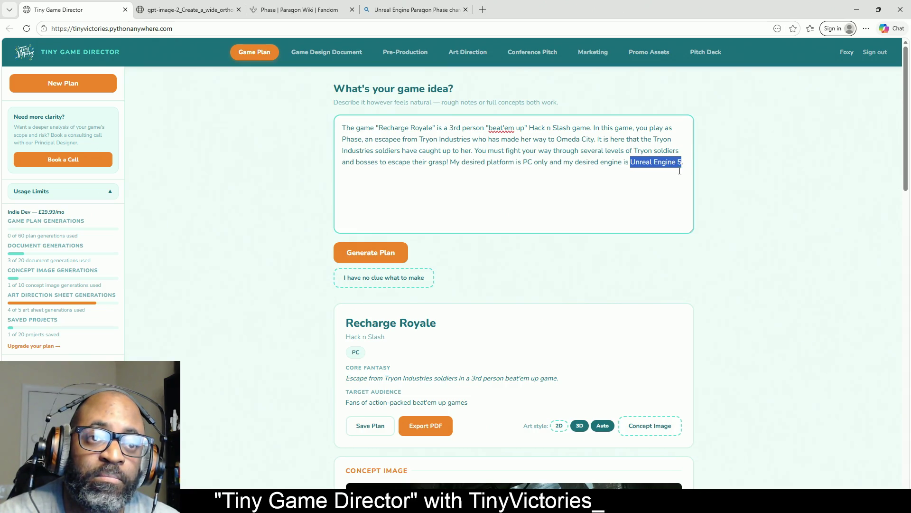
{"action": "left_click", "coordinate": [558, 162]}
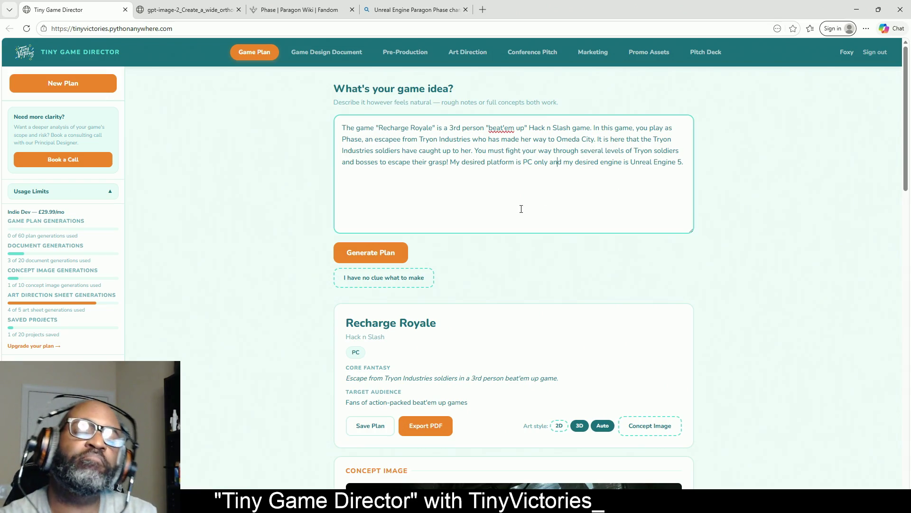
- Delete the trailing period after 'Unreal Engine 5' at the end of the idea text
{"action": "left_click", "coordinate": [519, 155]}
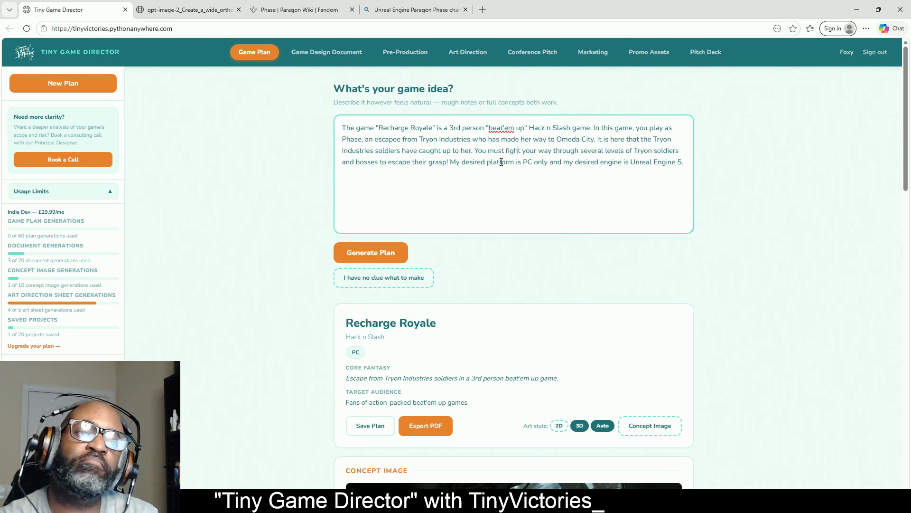
{"action": "left_click", "coordinate": [678, 163]}
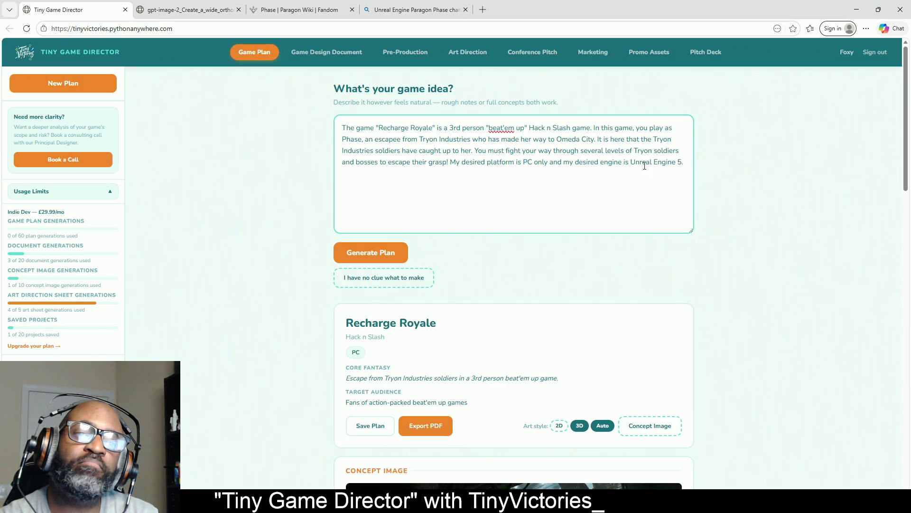
{"action": "left_click_drag", "start_coordinate": [631, 163], "coordinate": [683, 164]}
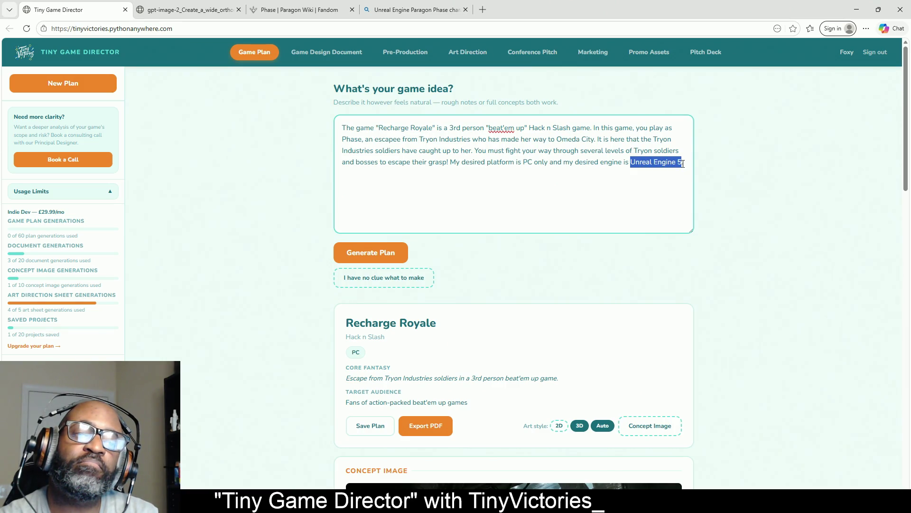
{"action": "left_click", "coordinate": [620, 206]}
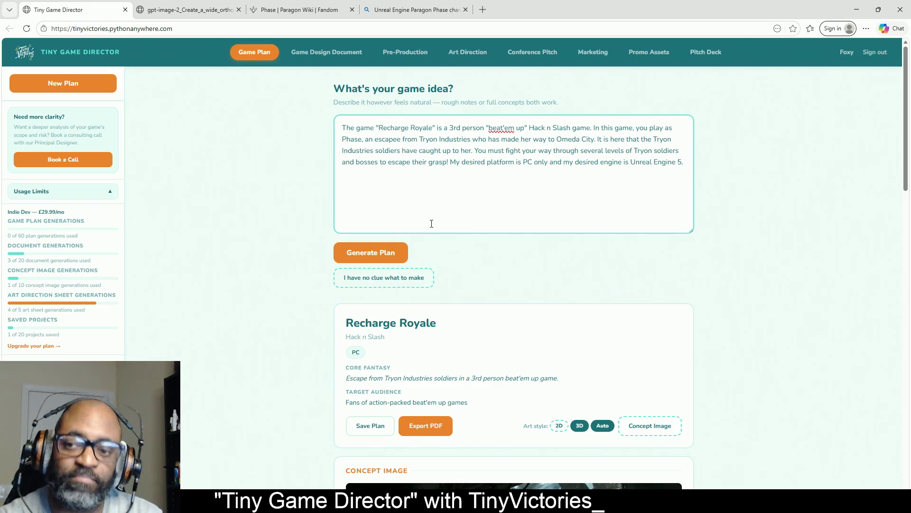
{"action": "key", "text": "BackSpace"}
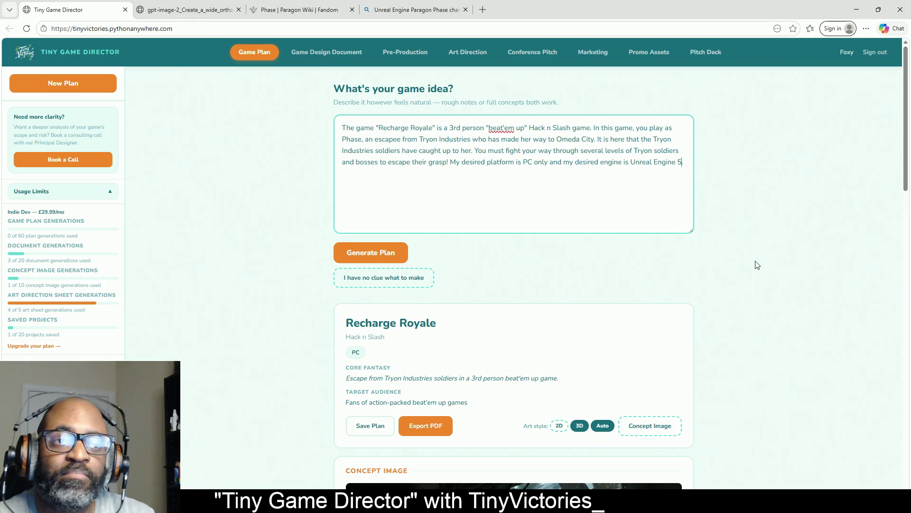
- Type the period back after 'Unreal Engine 5' and review the idea description text
{"action": "type", "text": "."}
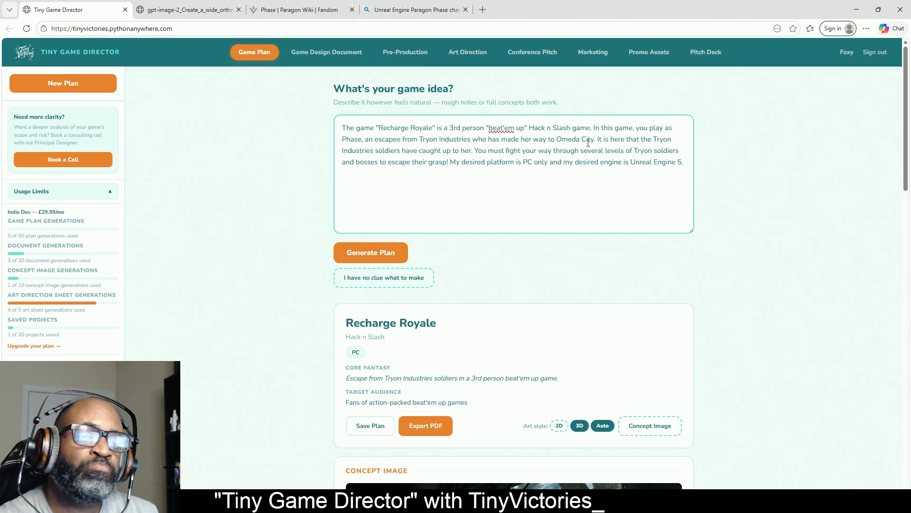
{"action": "left_click", "coordinate": [684, 160]}
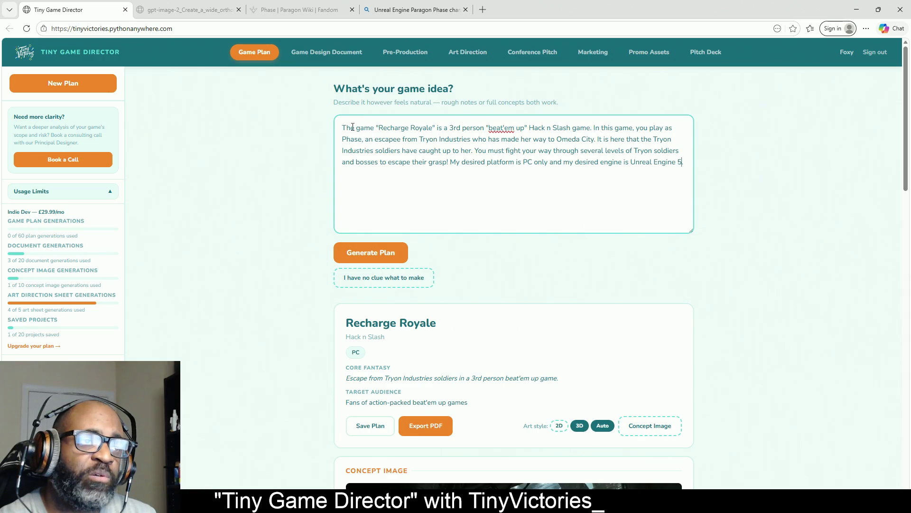
{"action": "left_click", "coordinate": [252, 56]}
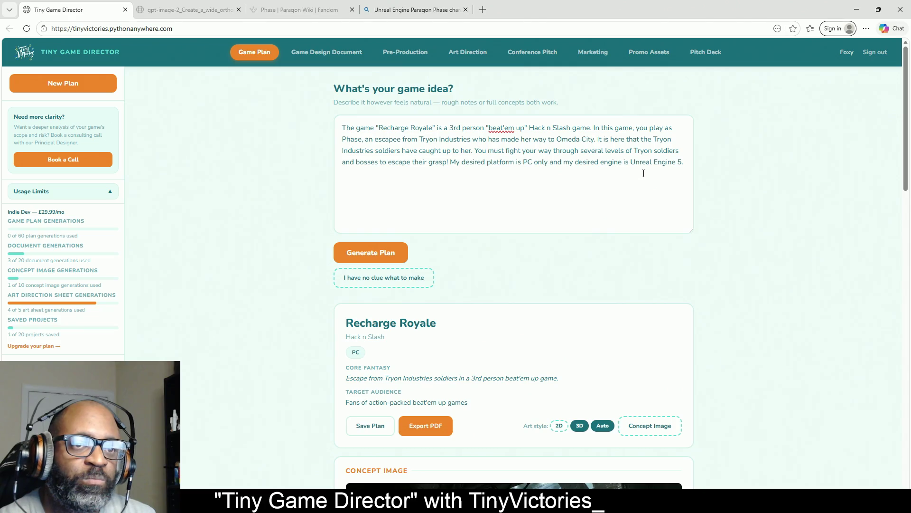
{"action": "mouse_move", "coordinate": [684, 163]}
{"action": "left_mouse_down"}
{"action": "mouse_move", "coordinate": [399, 160]}
{"action": "mouse_move", "coordinate": [283, 114]}
{"action": "mouse_move", "coordinate": [646, 190]}
{"action": "mouse_move", "coordinate": [297, 167]}
{"action": "mouse_move", "coordinate": [271, 110]}
{"action": "mouse_move", "coordinate": [315, 126]}
{"action": "left_mouse_up"}
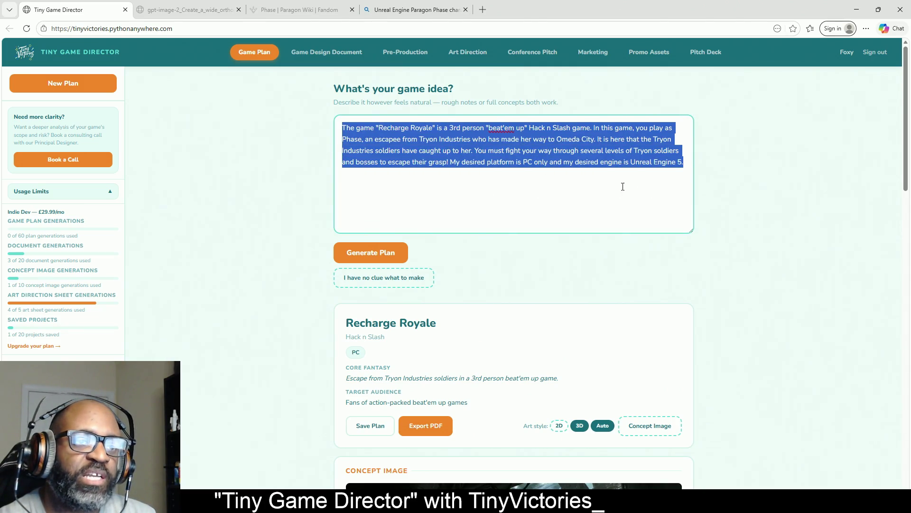
{"action": "left_click_drag", "start_coordinate": [336, 88], "coordinate": [455, 90]}
{"action": "left_click", "coordinate": [536, 192]}
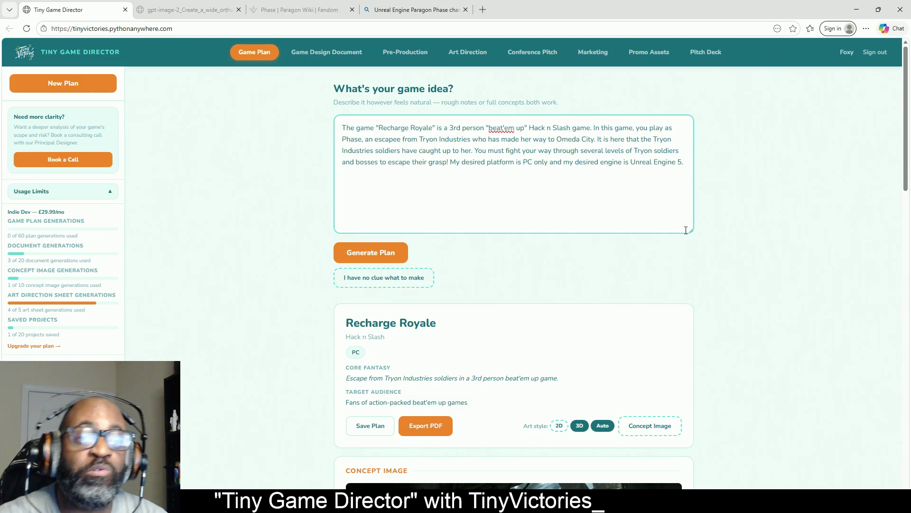
- Enlarge the game idea textarea and scroll down to the Escape from Tryon Industries concept image
{"action": "mouse_move", "coordinate": [691, 231]}
{"action": "left_mouse_down"}
{"action": "mouse_move", "coordinate": [697, 480]}
{"action": "mouse_move", "coordinate": [712, 343]}
{"action": "mouse_move", "coordinate": [698, 503]}
{"action": "mouse_move", "coordinate": [717, 255]}
{"action": "mouse_move", "coordinate": [698, 504]}
{"action": "mouse_move", "coordinate": [691, 220]}
{"action": "mouse_move", "coordinate": [694, 478]}
{"action": "mouse_move", "coordinate": [692, 487]}
{"action": "mouse_move", "coordinate": [624, 437]}
{"action": "mouse_move", "coordinate": [625, 489]}
{"action": "mouse_move", "coordinate": [722, 482]}
{"action": "mouse_move", "coordinate": [721, 288]}
{"action": "left_mouse_up"}
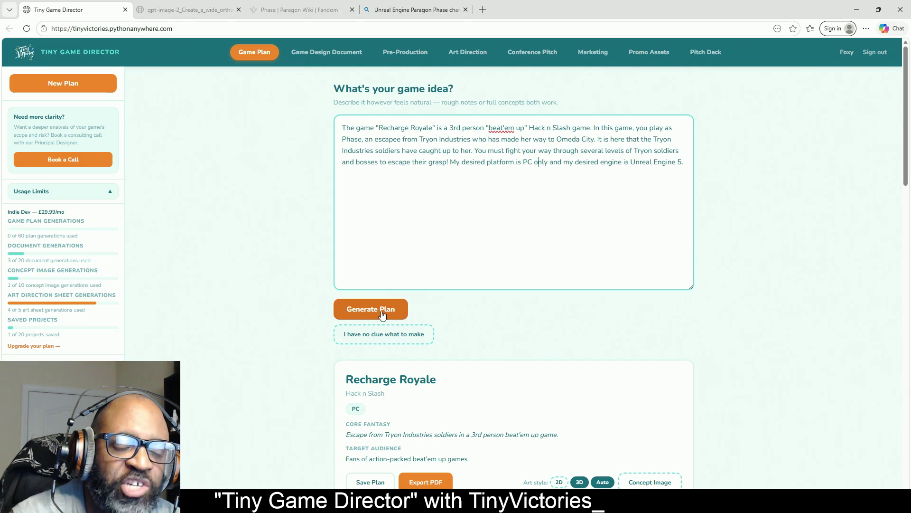
{"action": "left_click_drag", "start_coordinate": [903, 175], "coordinate": [903, 423]}
{"action": "scroll", "coordinate": [661, 132], "scroll_direction": "up", "scroll_amount": 15}
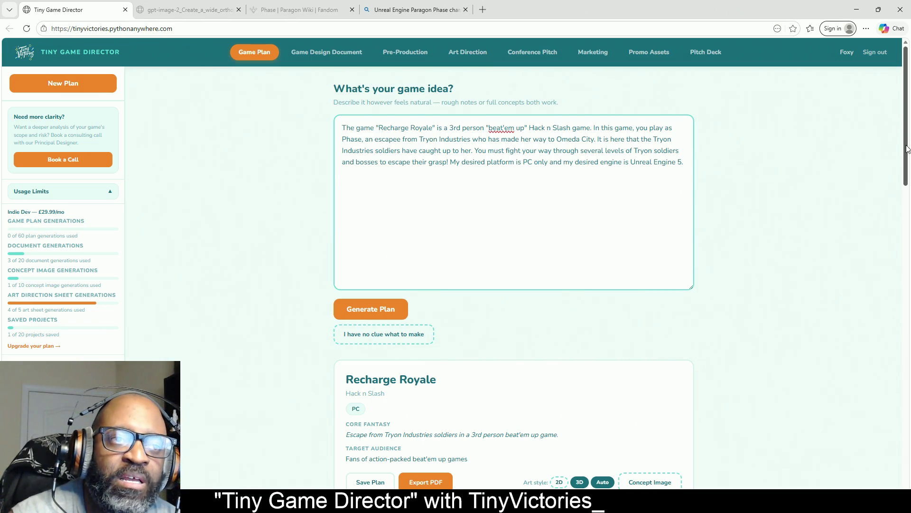
{"action": "mouse_move", "coordinate": [906, 150]}
{"action": "left_mouse_down"}
{"action": "mouse_move", "coordinate": [907, 174]}
{"action": "mouse_move", "coordinate": [897, 87]}
{"action": "left_mouse_up"}
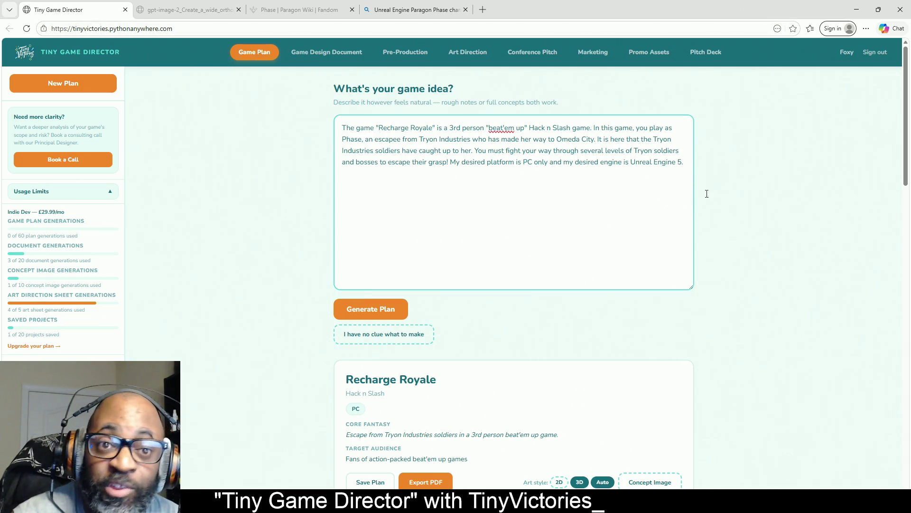
{"action": "scroll", "coordinate": [791, 218], "scroll_direction": "down", "scroll_amount": 2}
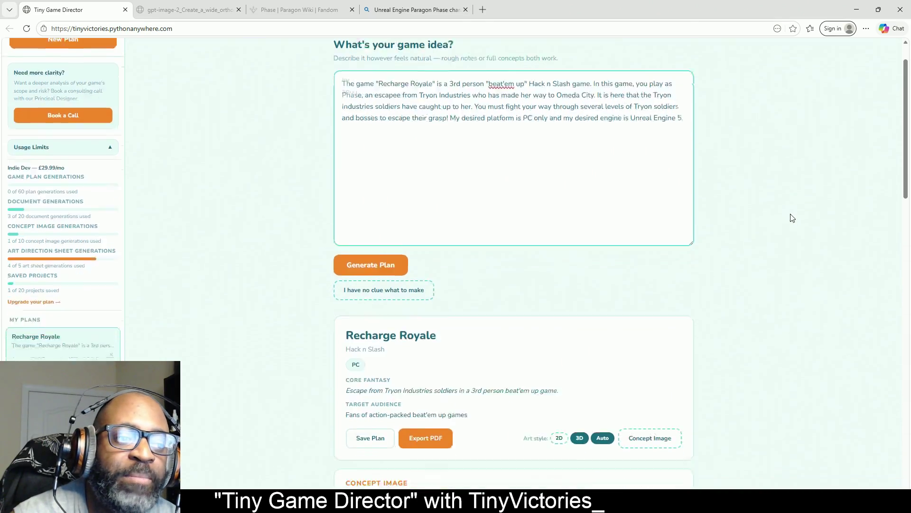
{"action": "scroll", "coordinate": [468, 133], "scroll_direction": "down", "scroll_amount": 3}
{"action": "scroll", "coordinate": [500, 288], "scroll_direction": "down", "scroll_amount": 3}
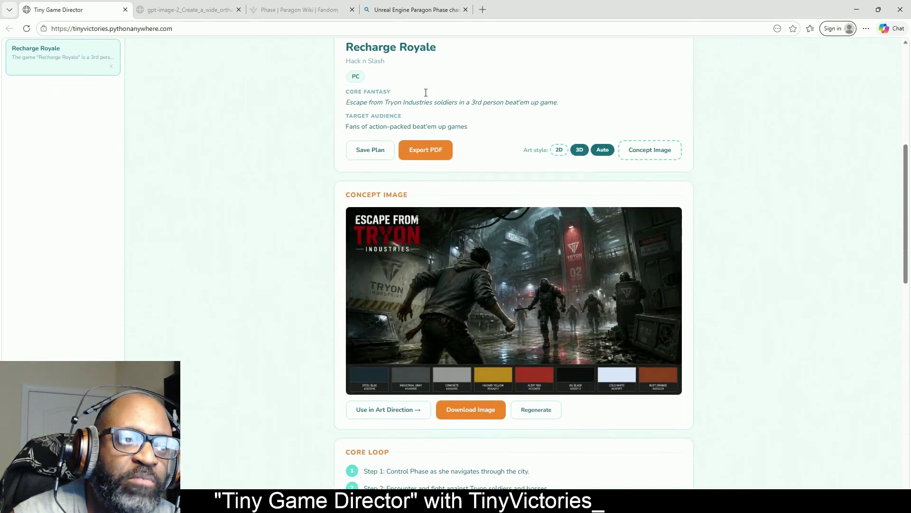
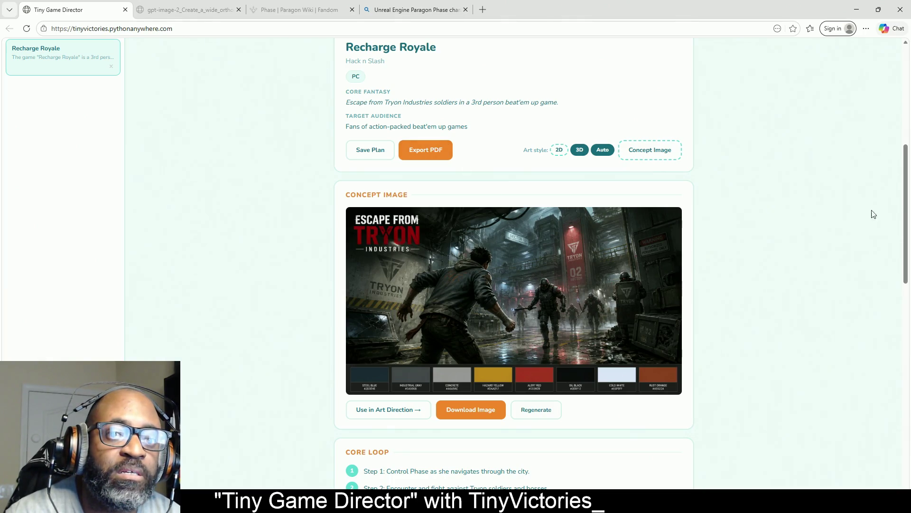
- Scroll back to the top of the Recharge Royale plan and switch to the Heavenly Chronicles GDD in Chrome
{"action": "mouse_move", "coordinate": [906, 205]}
{"action": "left_mouse_down"}
{"action": "mouse_move", "coordinate": [907, 125]}
{"action": "mouse_move", "coordinate": [908, 200]}
{"action": "left_mouse_up"}
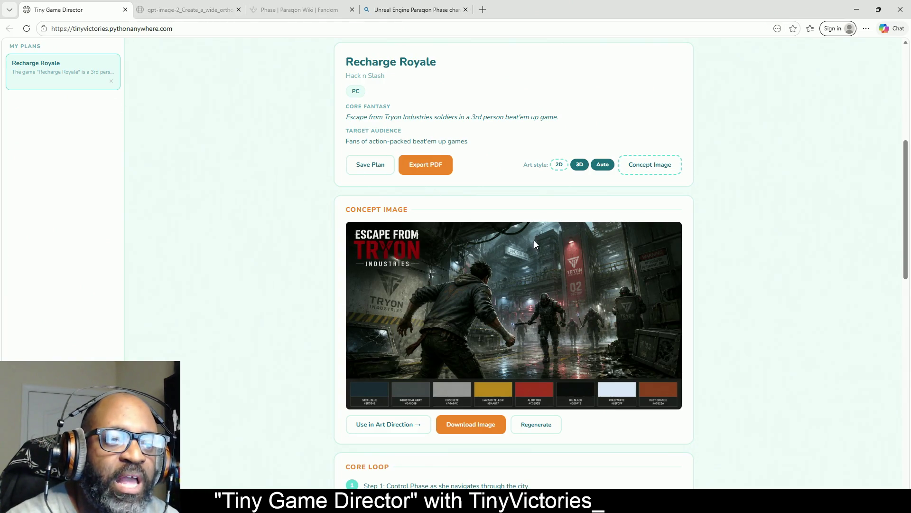
{"action": "left_click_drag", "start_coordinate": [906, 202], "coordinate": [910, 105]}
{"action": "scroll", "coordinate": [910, 103], "scroll_direction": "down", "scroll_amount": 2}
{"action": "scroll", "coordinate": [910, 103], "scroll_direction": "up", "scroll_amount": 2}
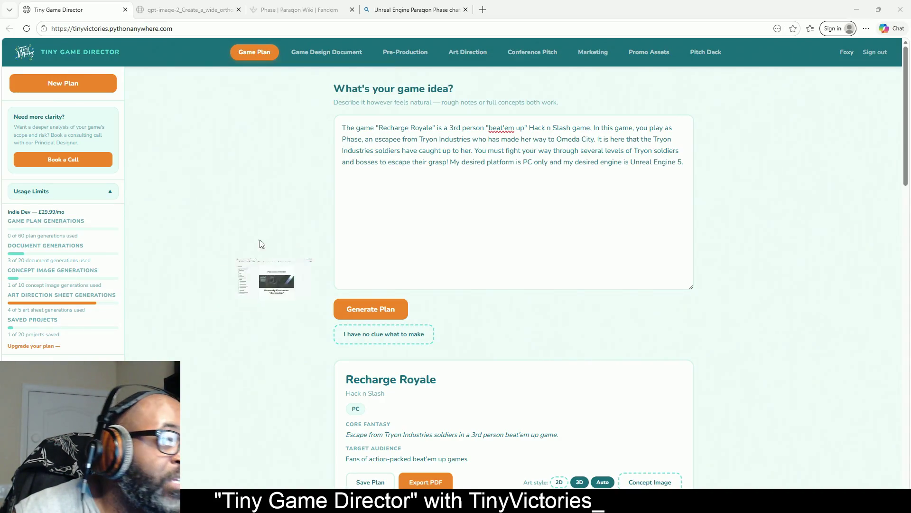
{"action": "mouse_move", "coordinate": [240, 247]}
{"action": "left_mouse_down"}
{"action": "mouse_move", "coordinate": [42, 242]}
{"action": "mouse_move", "coordinate": [45, 263]}
{"action": "mouse_move", "coordinate": [241, 269]}
{"action": "mouse_move", "coordinate": [299, 253]}
{"action": "left_mouse_up"}
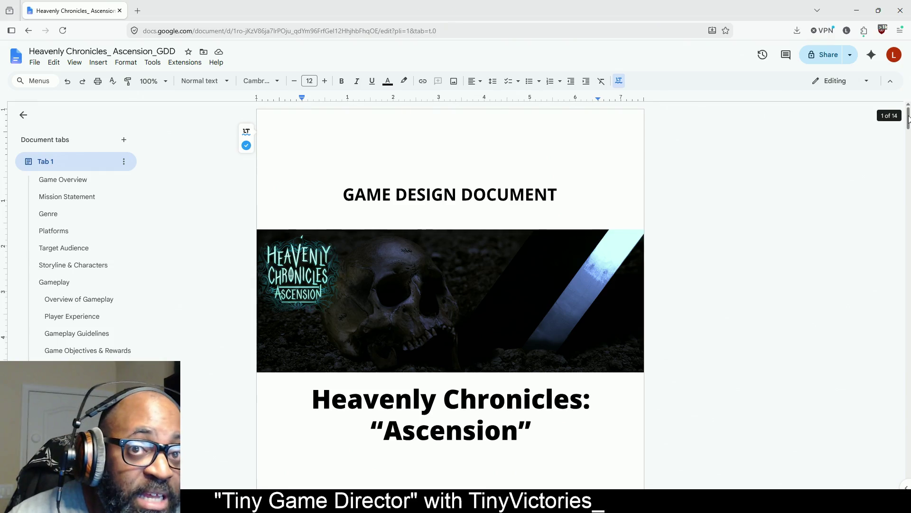
- Close the Introducing watermarks popup and scroll the GDD past the character tables toward Gameplay
{"action": "mouse_move", "coordinate": [909, 119]}
{"action": "left_mouse_down"}
{"action": "mouse_move", "coordinate": [910, 187]}
{"action": "mouse_move", "coordinate": [909, 161]}
{"action": "mouse_move", "coordinate": [892, 157]}
{"action": "mouse_move", "coordinate": [745, 177]}
{"action": "left_mouse_up"}
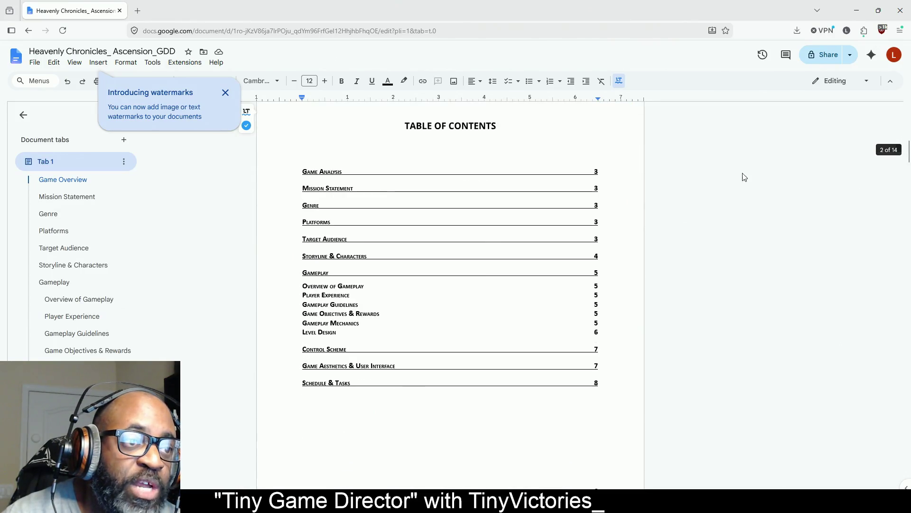
{"action": "left_click", "coordinate": [225, 93]}
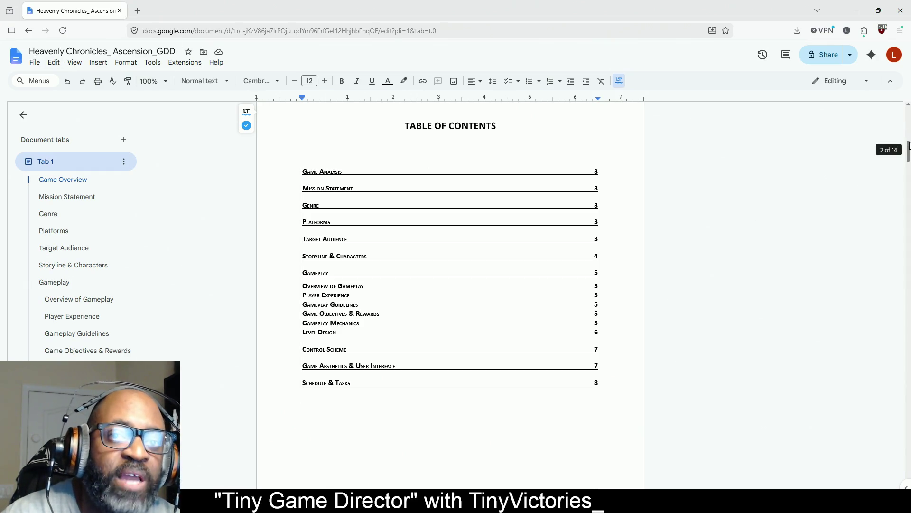
{"action": "left_click_drag", "start_coordinate": [909, 151], "coordinate": [909, 218]}
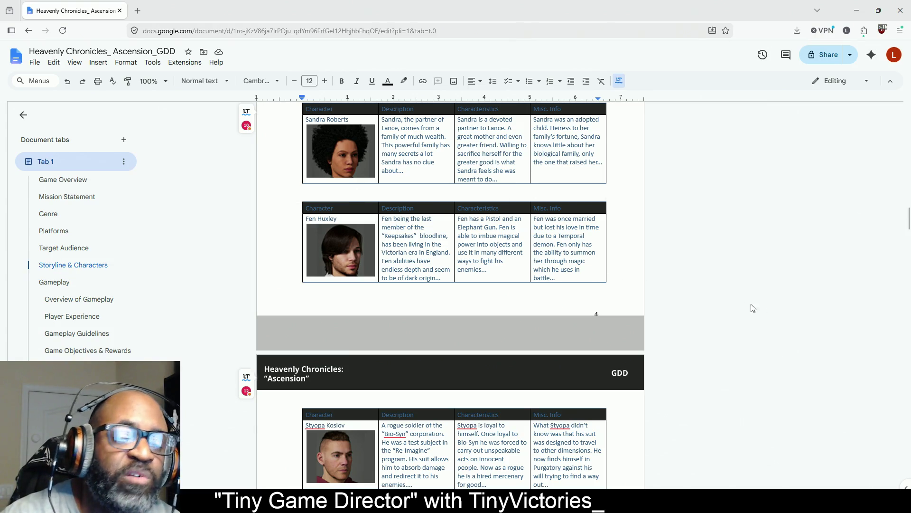
{"action": "left_click_drag", "start_coordinate": [909, 225], "coordinate": [909, 218]}
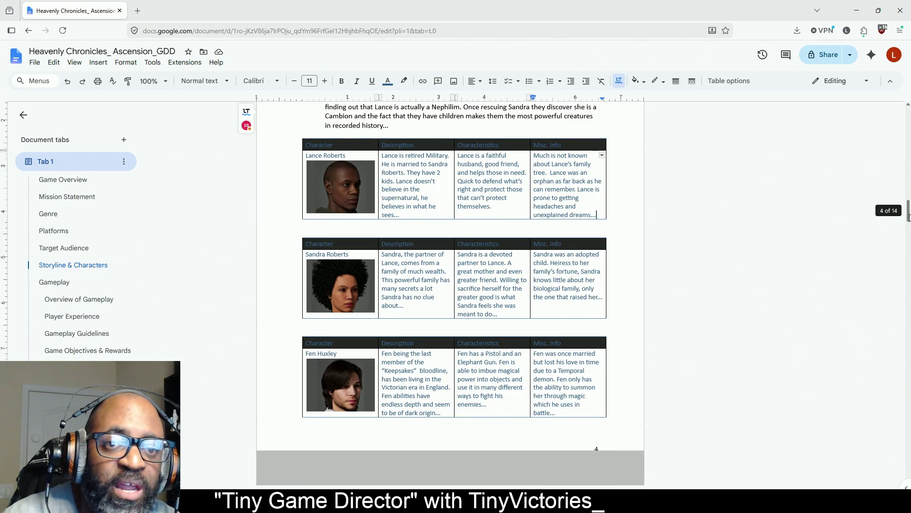
{"action": "left_click_drag", "start_coordinate": [908, 215], "coordinate": [908, 265]}
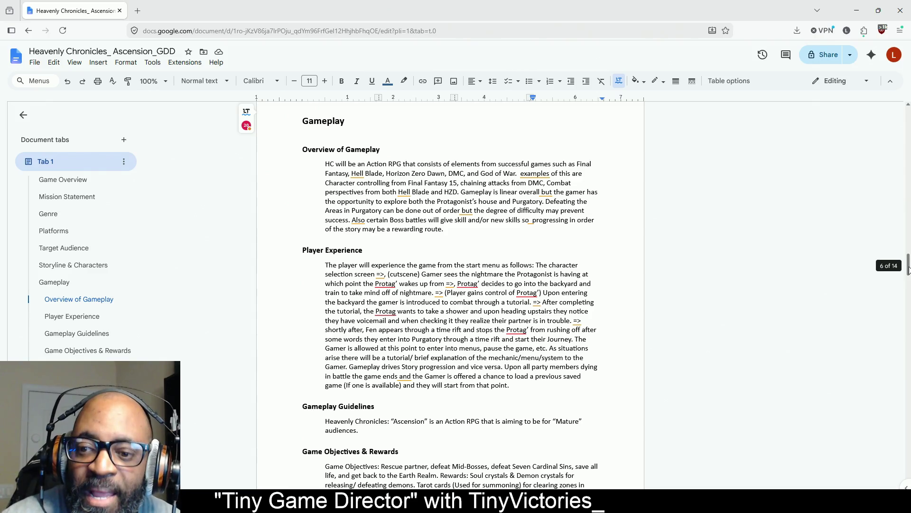
- Scroll through Player Experience, Level Design and Schedule & Tasks to page 14, then minimize Chrome
{"action": "left_click", "coordinate": [575, 260]}
{"action": "scroll", "coordinate": [574, 254], "scroll_direction": "down", "scroll_amount": 3}
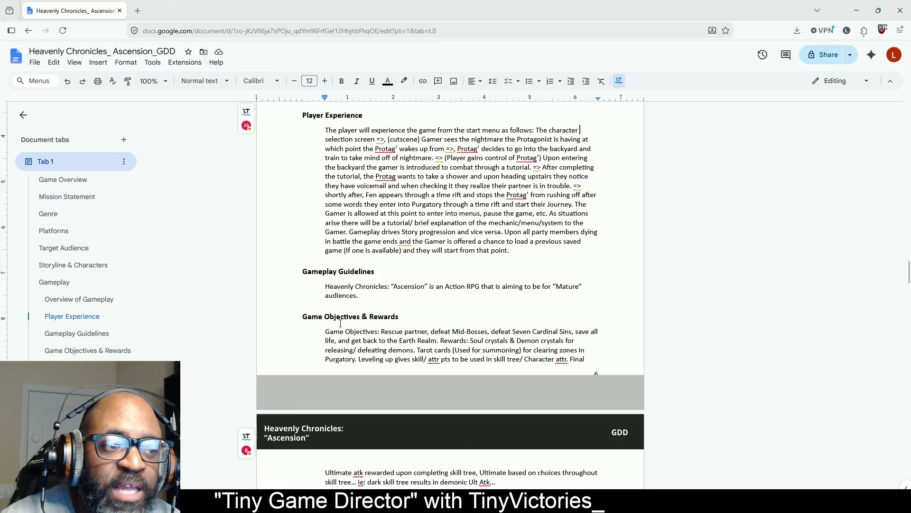
{"action": "left_click_drag", "start_coordinate": [908, 280], "coordinate": [908, 319]}
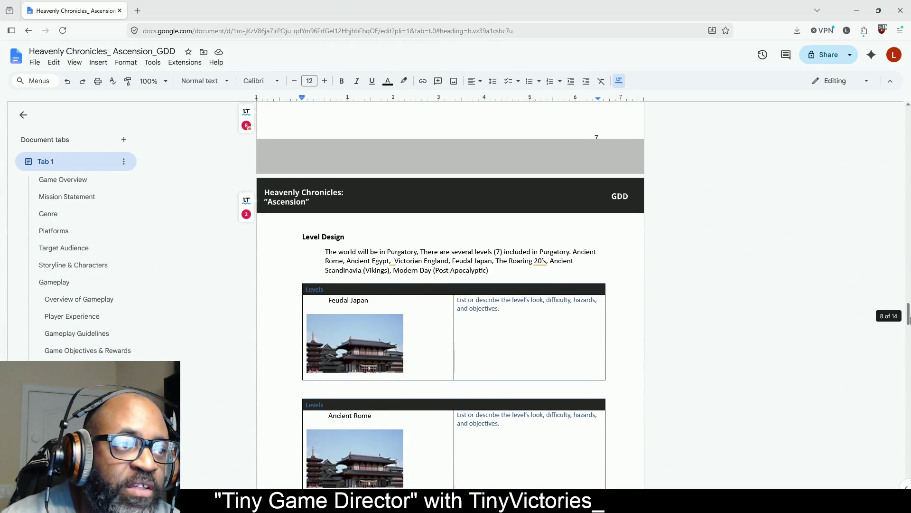
{"action": "left_click", "coordinate": [315, 291]}
{"action": "scroll", "coordinate": [532, 299], "scroll_direction": "down", "scroll_amount": 2}
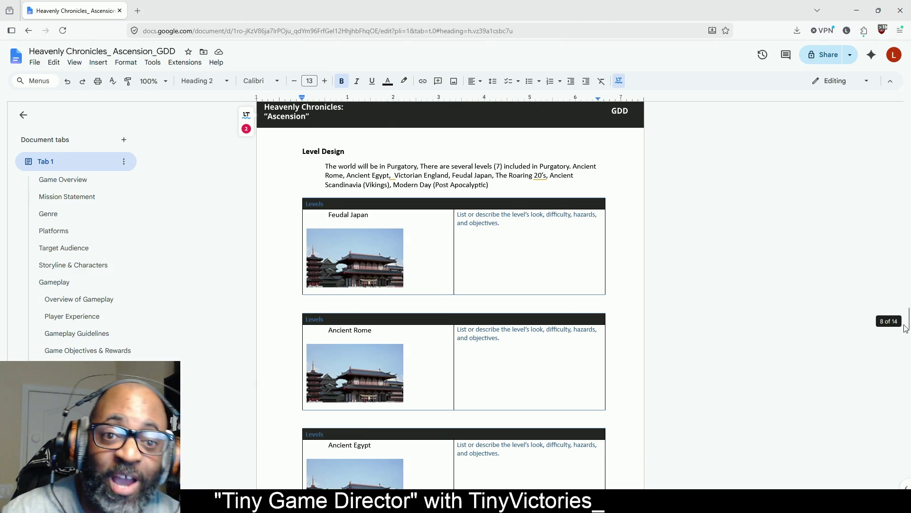
{"action": "left_click_drag", "start_coordinate": [907, 322], "coordinate": [908, 477]}
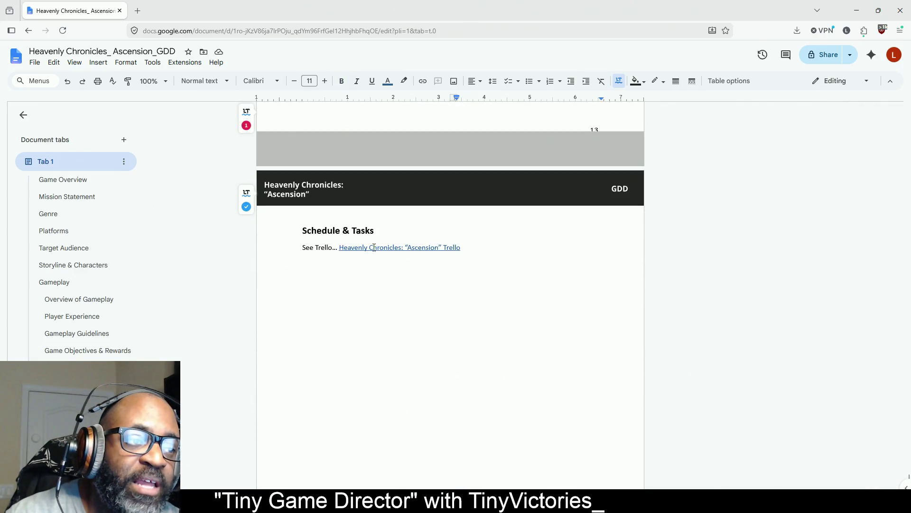
{"action": "scroll", "coordinate": [409, 260], "scroll_direction": "up", "scroll_amount": 2}
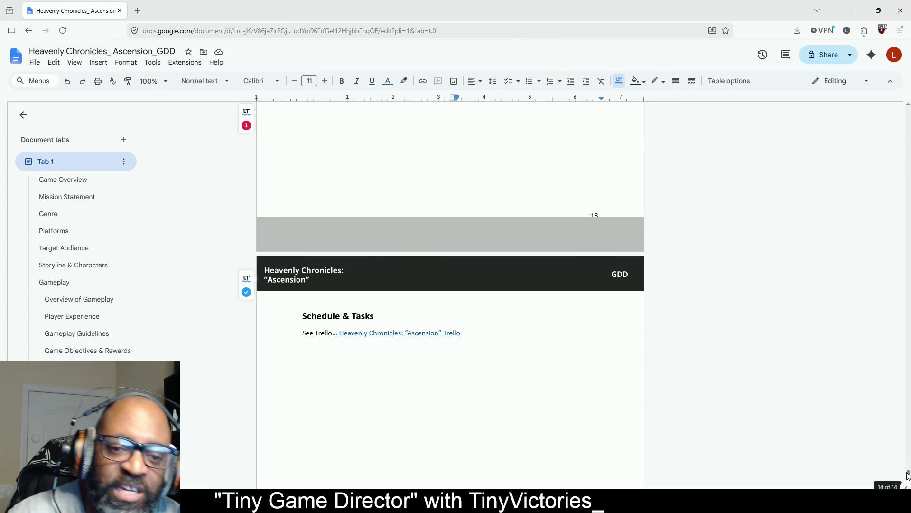
{"action": "scroll", "coordinate": [775, 419], "scroll_direction": "down", "scroll_amount": 5}
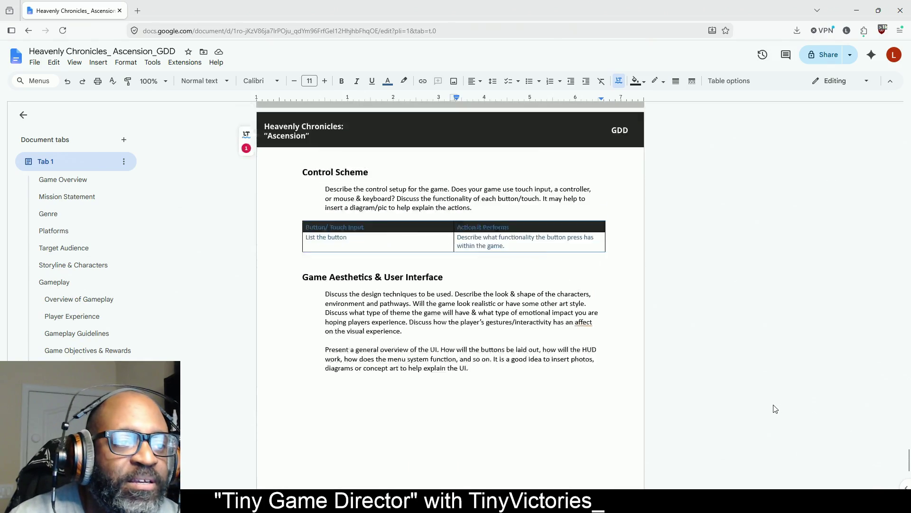
{"action": "scroll", "coordinate": [769, 403], "scroll_direction": "down", "scroll_amount": 1}
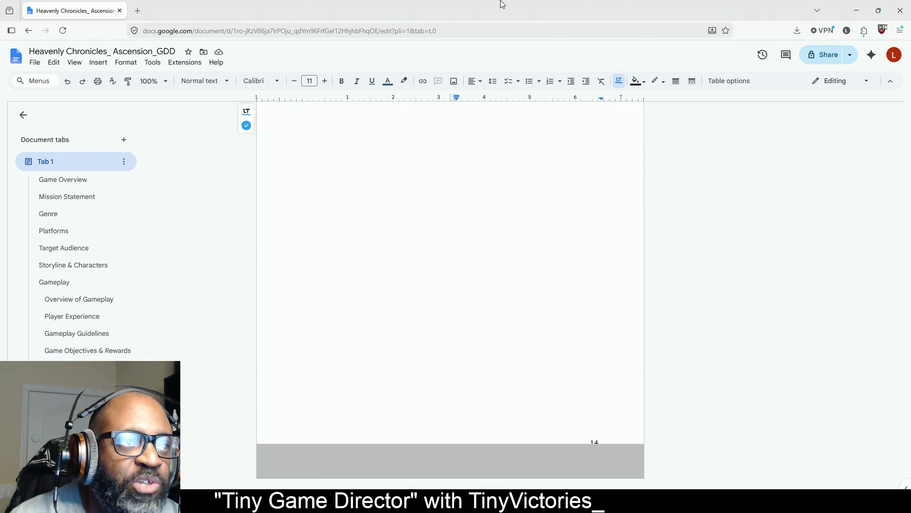
{"action": "key", "text": "super+Down"}
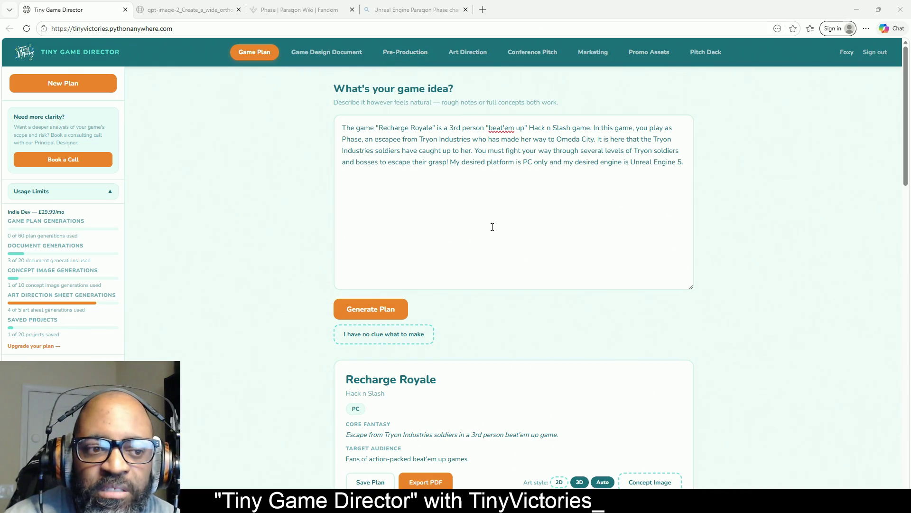
{"action": "mouse_move", "coordinate": [908, 163]}
{"action": "left_mouse_down"}
{"action": "mouse_move", "coordinate": [910, 339]}
{"action": "mouse_move", "coordinate": [910, 152]}
{"action": "left_mouse_up"}
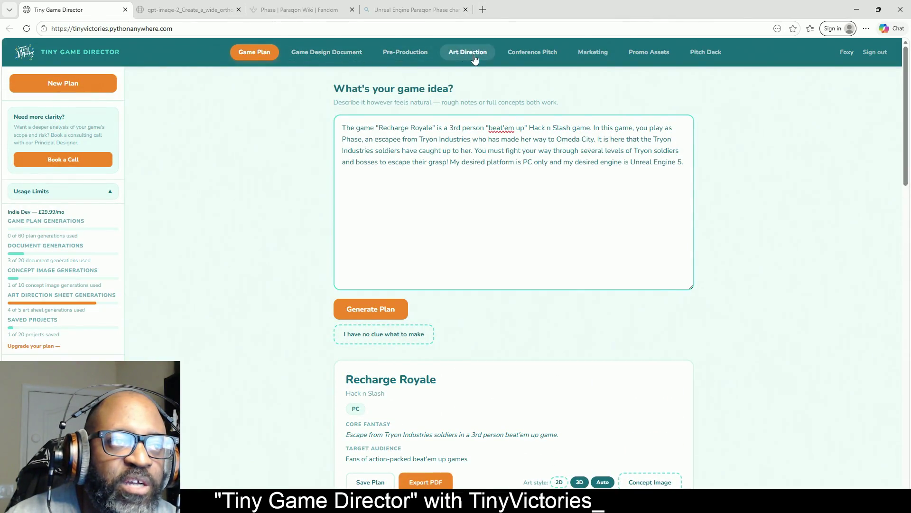
- Open Art Direction and scroll past the Raven character sheet to the Environment Concept Sheet
{"action": "left_click", "coordinate": [468, 52]}
{"action": "left_click_drag", "start_coordinate": [907, 166], "coordinate": [903, 407]}
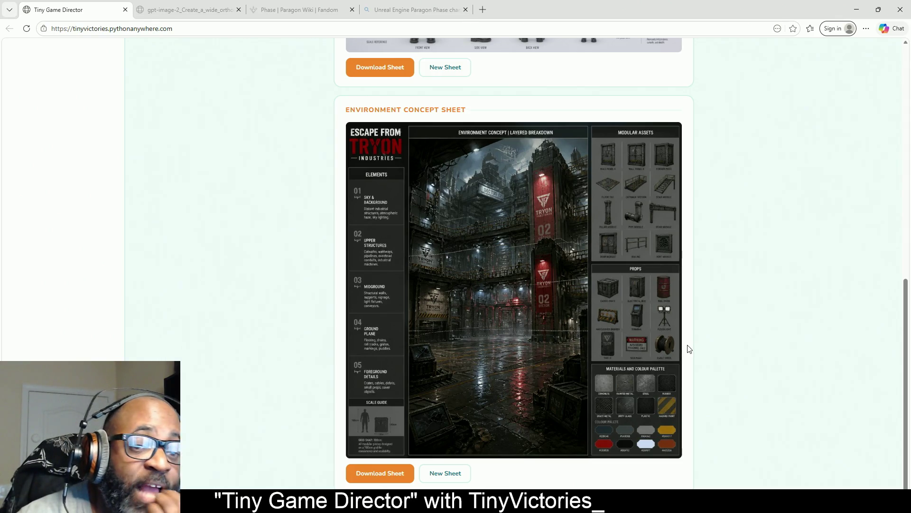
{"action": "left_click_drag", "start_coordinate": [908, 325], "coordinate": [889, 127]}
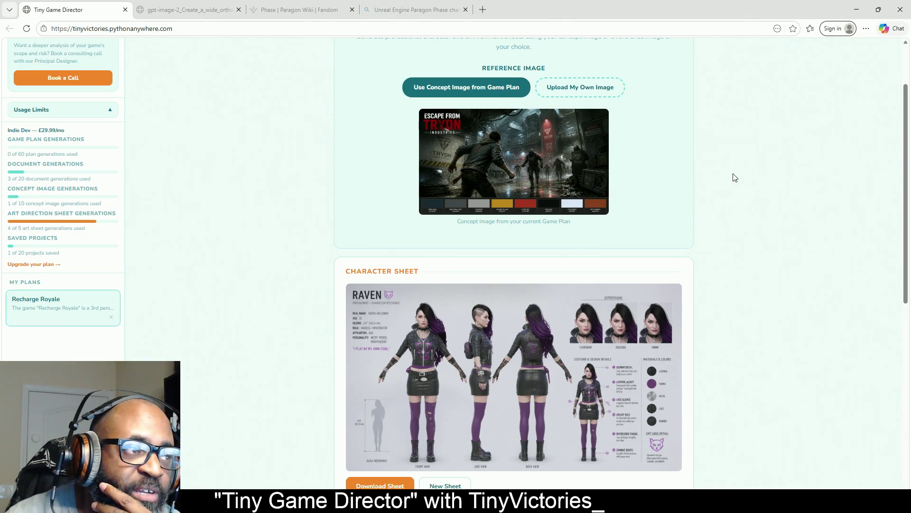
- Scroll back up through the Art Direction sheets and return to the Game Plan page
{"action": "left_click_drag", "start_coordinate": [909, 168], "coordinate": [907, 122]}
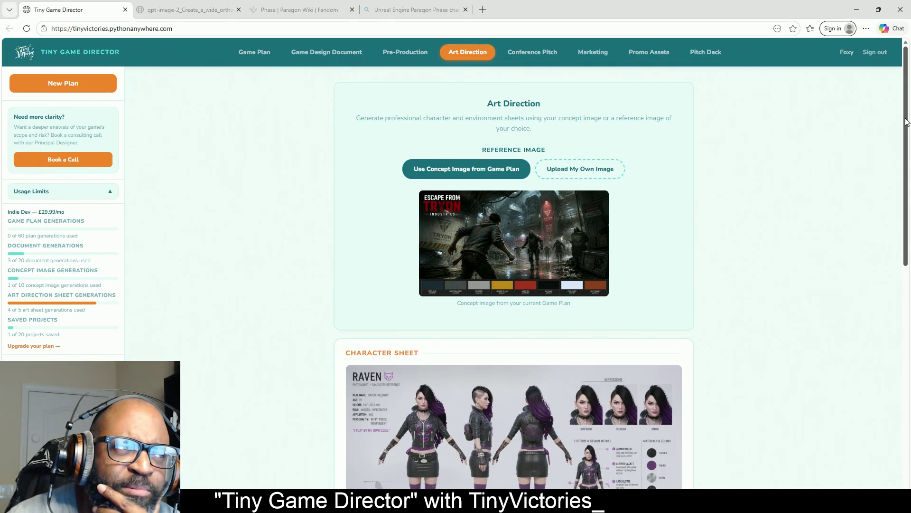
{"action": "mouse_move", "coordinate": [907, 122]}
{"action": "left_mouse_down"}
{"action": "mouse_move", "coordinate": [904, 273]}
{"action": "mouse_move", "coordinate": [907, 260]}
{"action": "left_mouse_up"}
{"action": "mouse_move", "coordinate": [907, 268]}
{"action": "left_mouse_down"}
{"action": "mouse_move", "coordinate": [907, 290]}
{"action": "mouse_move", "coordinate": [910, 152]}
{"action": "mouse_move", "coordinate": [910, 250]}
{"action": "left_mouse_up"}
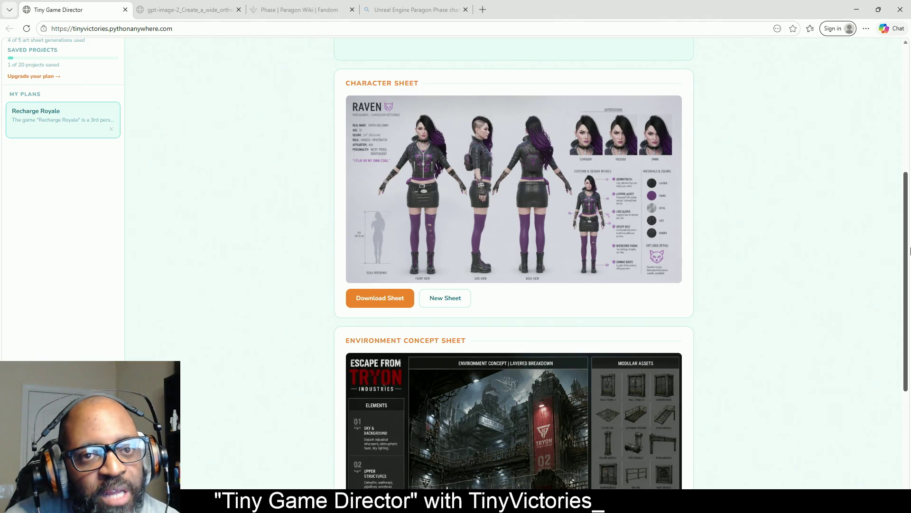
{"action": "left_click_drag", "start_coordinate": [910, 250], "coordinate": [895, 186]}
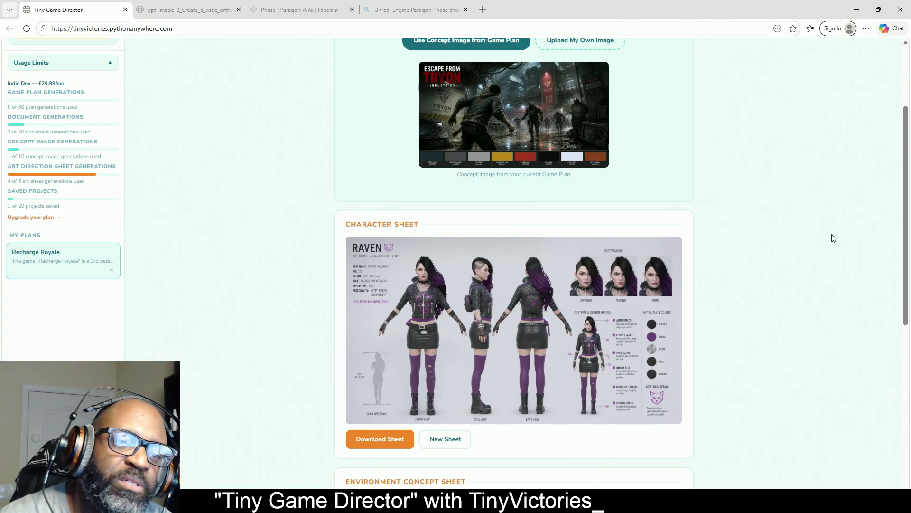
{"action": "left_click_drag", "start_coordinate": [906, 177], "coordinate": [882, 113]}
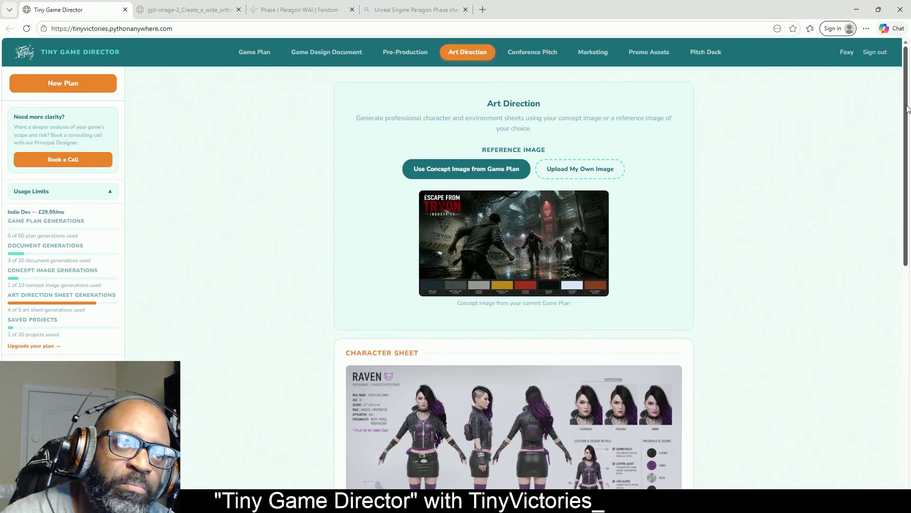
{"action": "left_click", "coordinate": [256, 53]}
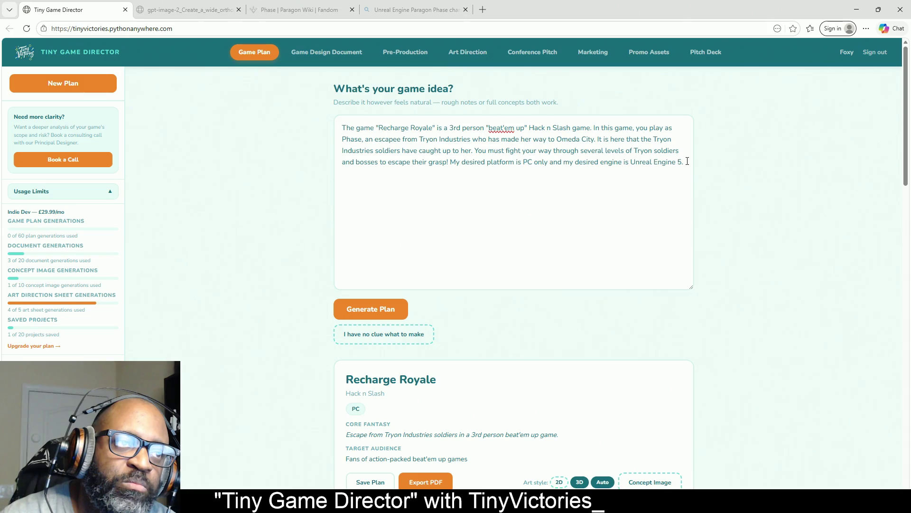
{"action": "left_click_drag", "start_coordinate": [687, 161], "coordinate": [302, 124]}
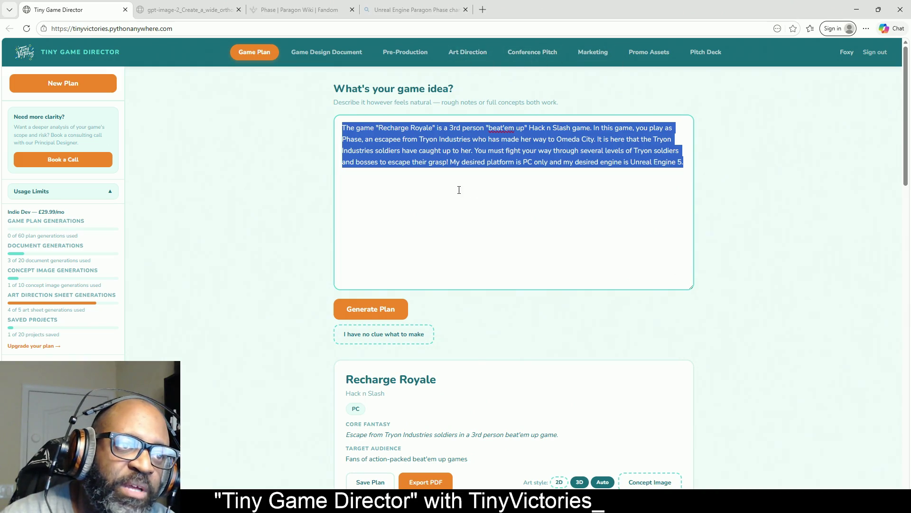
{"action": "left_click", "coordinate": [485, 192]}
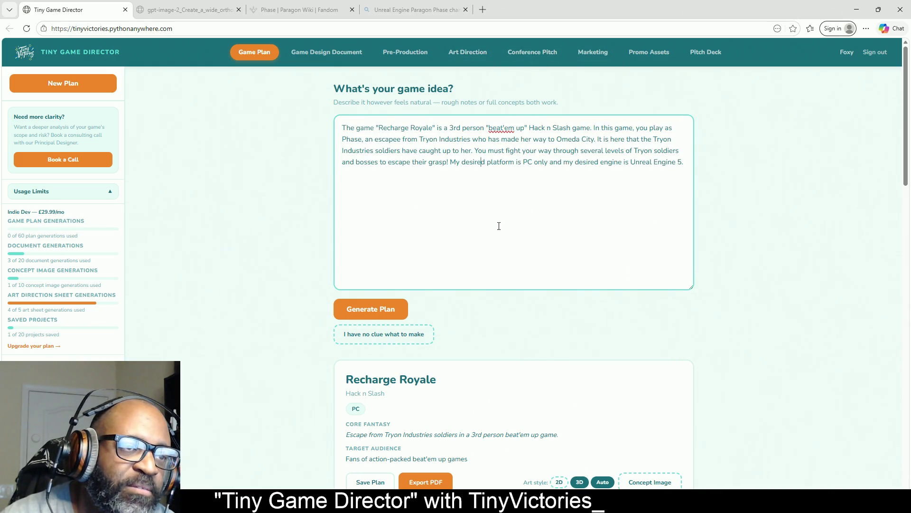
{"action": "double_click", "coordinate": [477, 212]}
{"action": "left_click", "coordinate": [439, 215]}
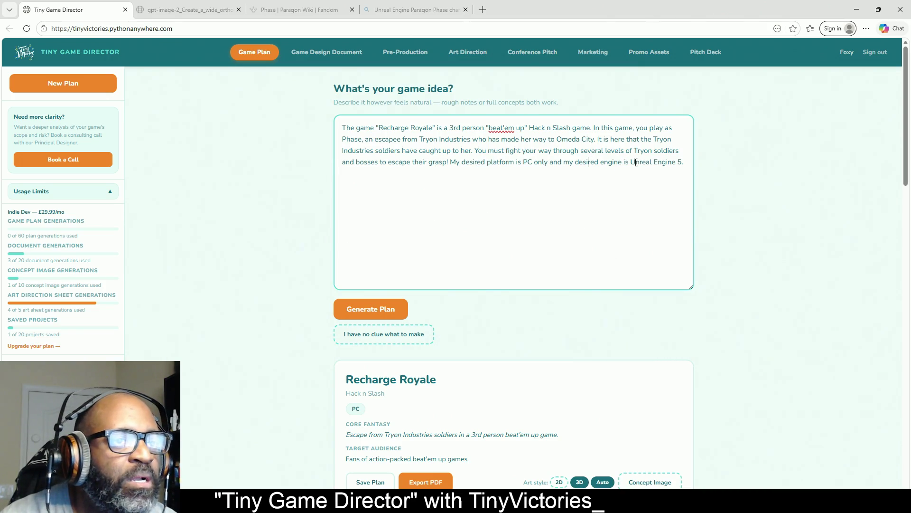
{"action": "scroll", "coordinate": [689, 162], "scroll_direction": "down", "scroll_amount": 7}
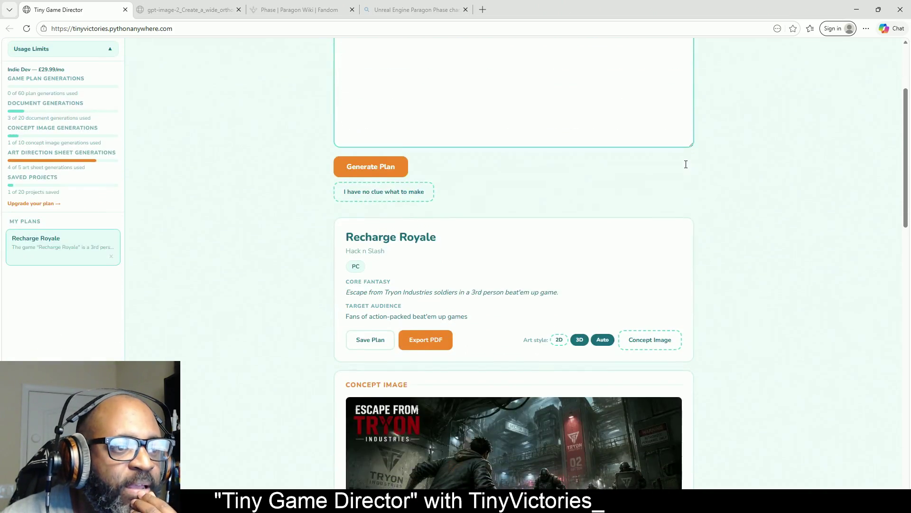
{"action": "scroll", "coordinate": [682, 169], "scroll_direction": "down", "scroll_amount": 5}
{"action": "scroll", "coordinate": [682, 168], "scroll_direction": "down", "scroll_amount": 10}
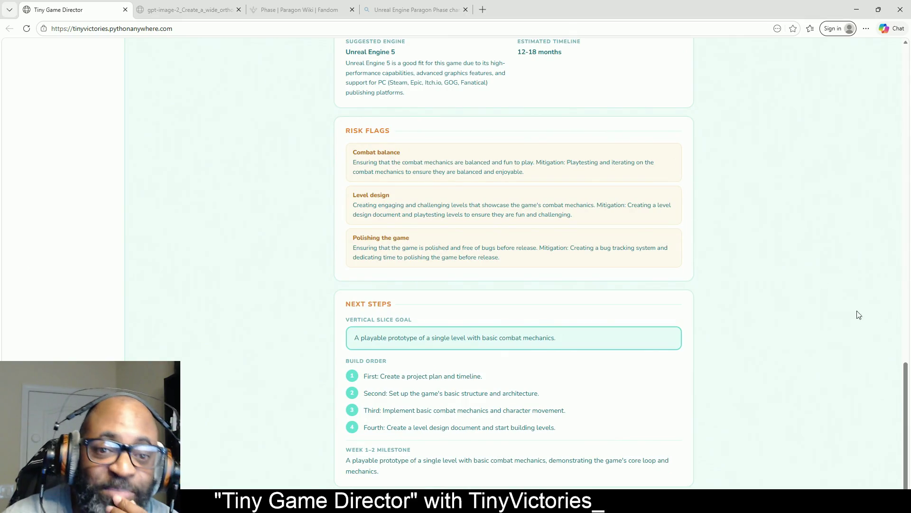
{"action": "left_click_drag", "start_coordinate": [908, 377], "coordinate": [907, 35]}
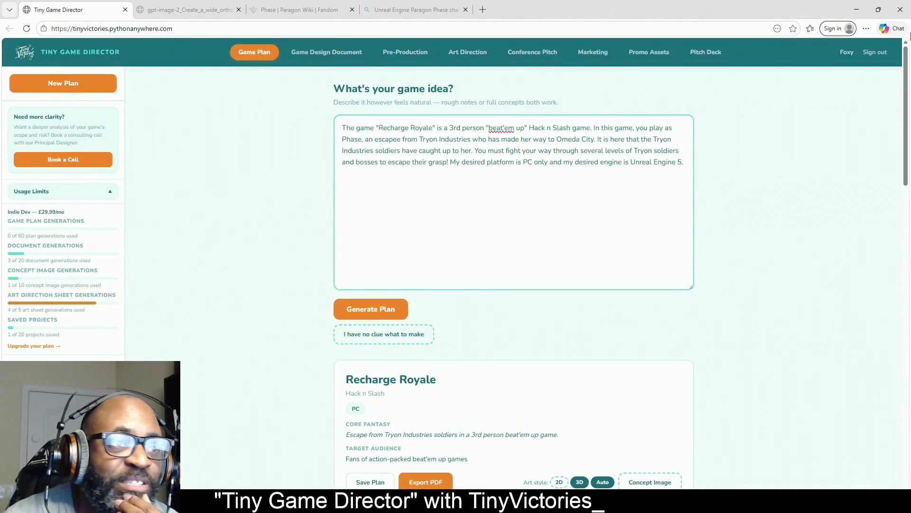
{"action": "left_click", "coordinate": [331, 60]}
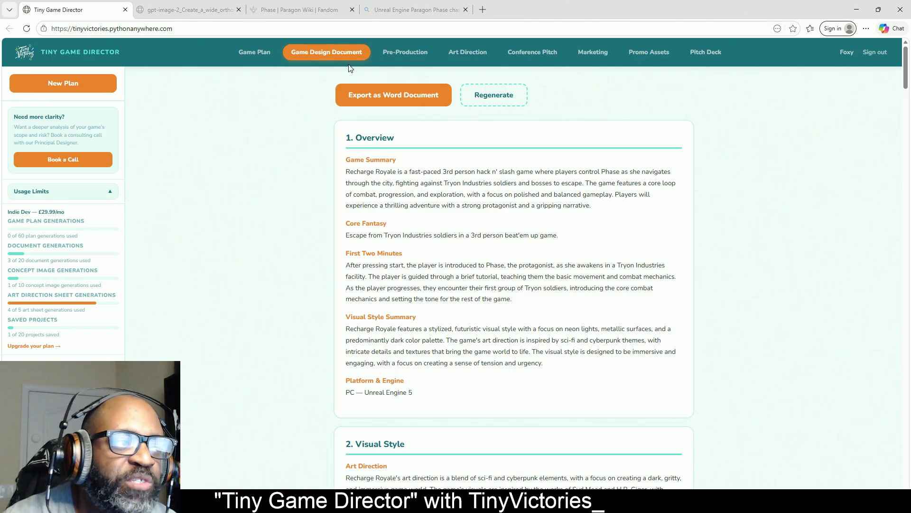
- Collapse and re-expand the Usage Limits panel, briefly select the monthly price, then return to Game Plan
{"action": "left_click", "coordinate": [110, 195]}
{"action": "left_click", "coordinate": [110, 196]}
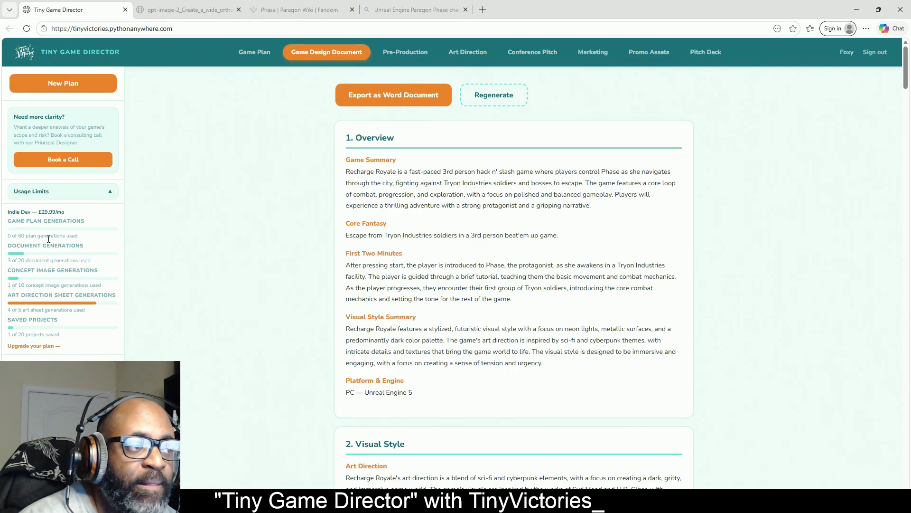
{"action": "left_click_drag", "start_coordinate": [38, 212], "coordinate": [71, 213]}
{"action": "left_click", "coordinate": [42, 212]}
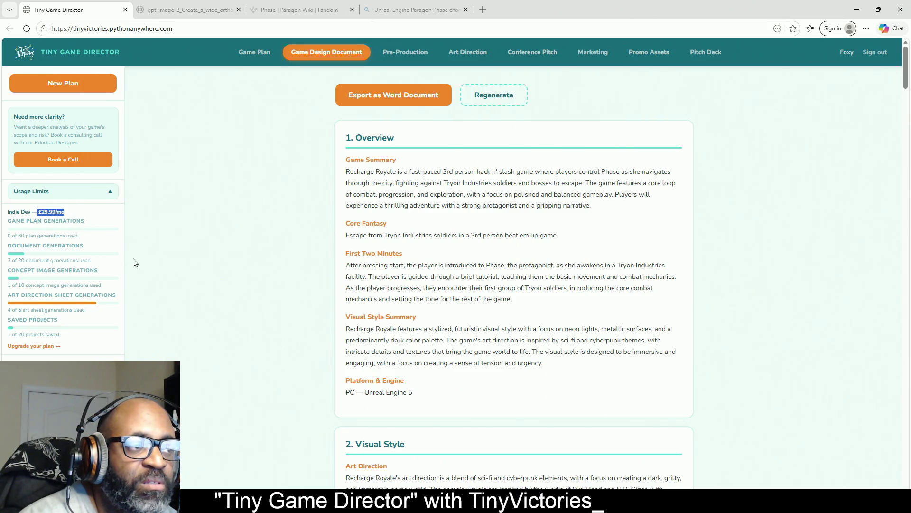
{"action": "left_click", "coordinate": [107, 233]}
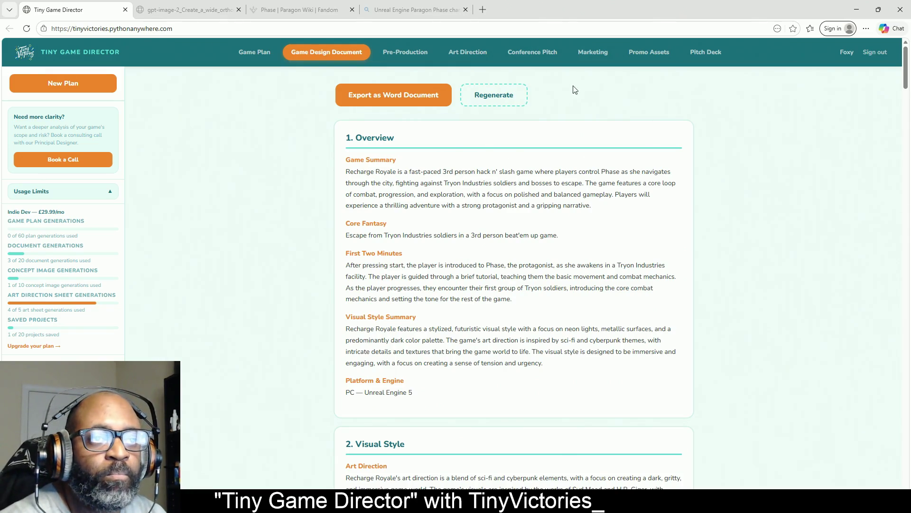
{"action": "left_click", "coordinate": [254, 52]}
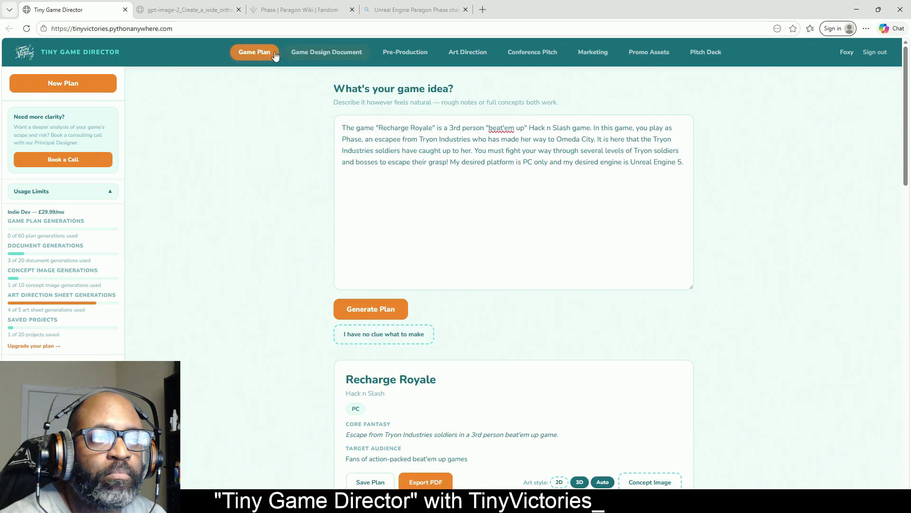
- Step through the Game Design Document and Pre-Production tabs to Art Direction's Raven character sheet
{"action": "left_click", "coordinate": [333, 52]}
{"action": "left_click", "coordinate": [404, 52]}
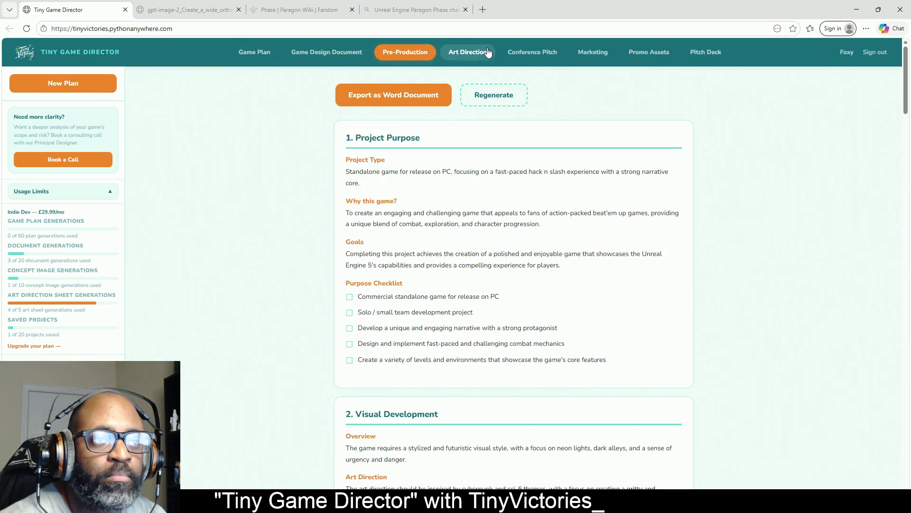
{"action": "left_click", "coordinate": [468, 52]}
{"action": "scroll", "coordinate": [650, 278], "scroll_direction": "down", "scroll_amount": 5}
{"action": "scroll", "coordinate": [510, 205], "scroll_direction": "up", "scroll_amount": 1}
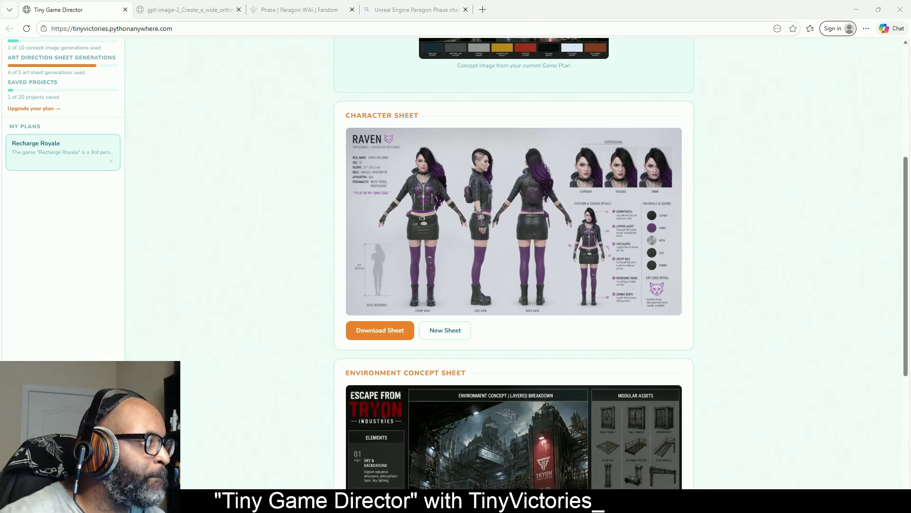
- Bring the PureRef board forward, view it full screen, and enlarge the Luna Vale sheet
{"action": "key", "text": "alt+Tab"}
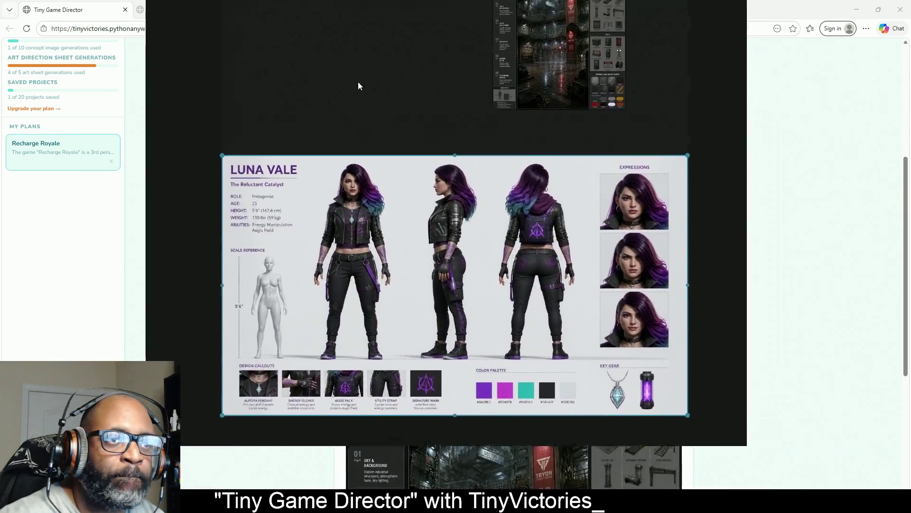
{"action": "right_click", "coordinate": [345, 142]}
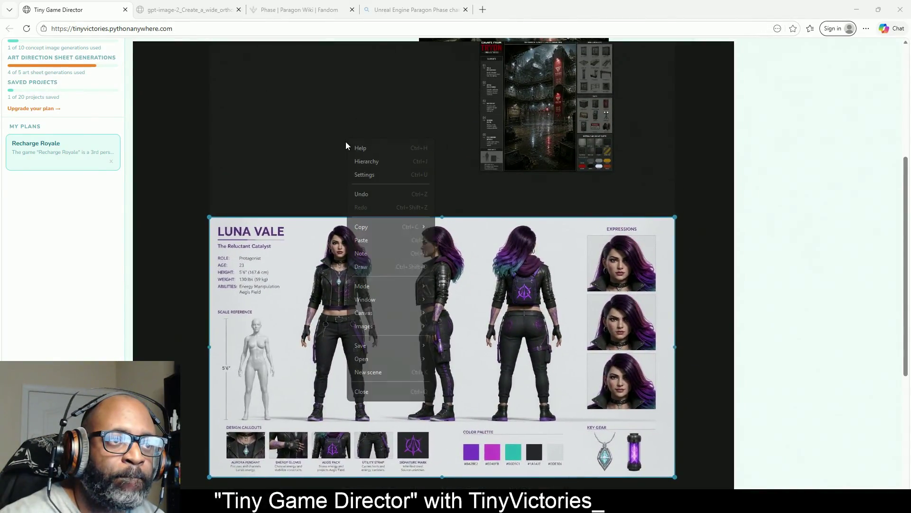
{"action": "mouse_move", "coordinate": [381, 300]}
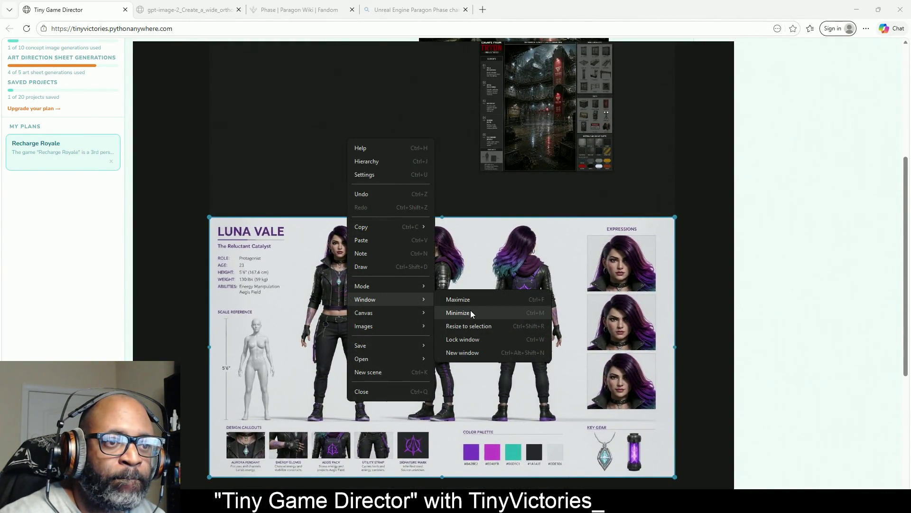
{"action": "left_click", "coordinate": [473, 302]}
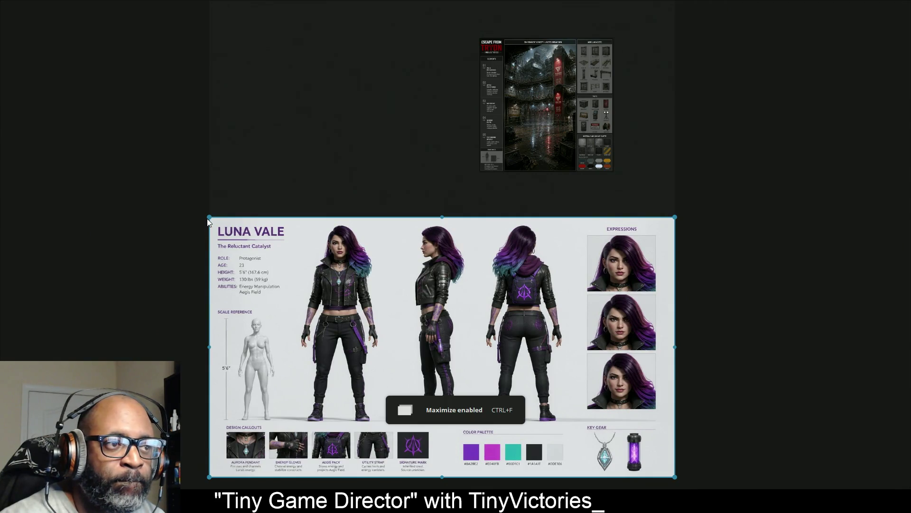
{"action": "left_click_drag", "start_coordinate": [209, 218], "coordinate": [153, 128]}
{"action": "scroll", "coordinate": [449, 374], "scroll_direction": "up", "scroll_amount": 3}
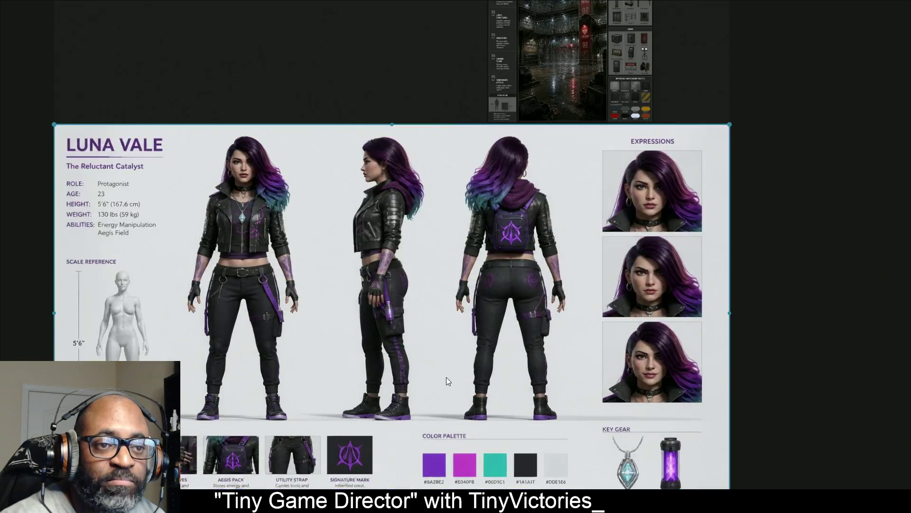
{"action": "key", "text": "ctrl+f"}
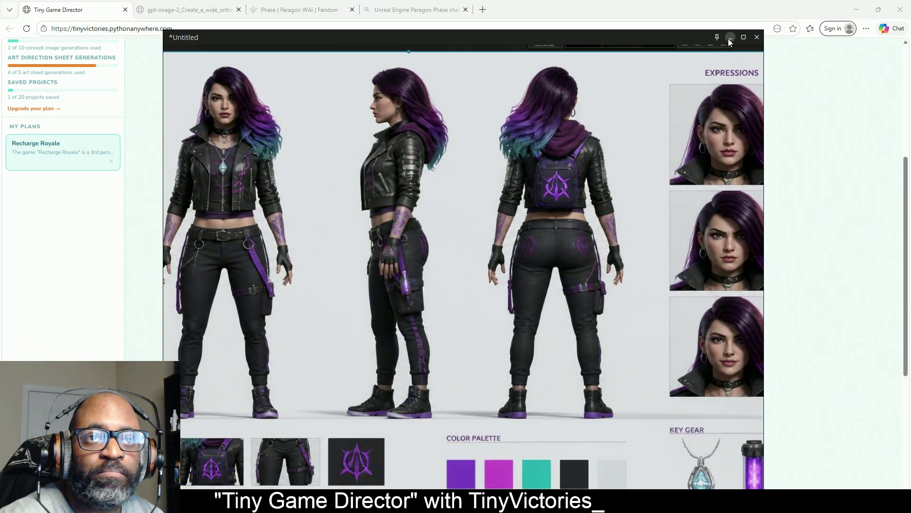
- Maximize the PureRef window and set it to stay on top of a chosen window
{"action": "left_click", "coordinate": [743, 38]}
{"action": "left_click", "coordinate": [864, 7]}
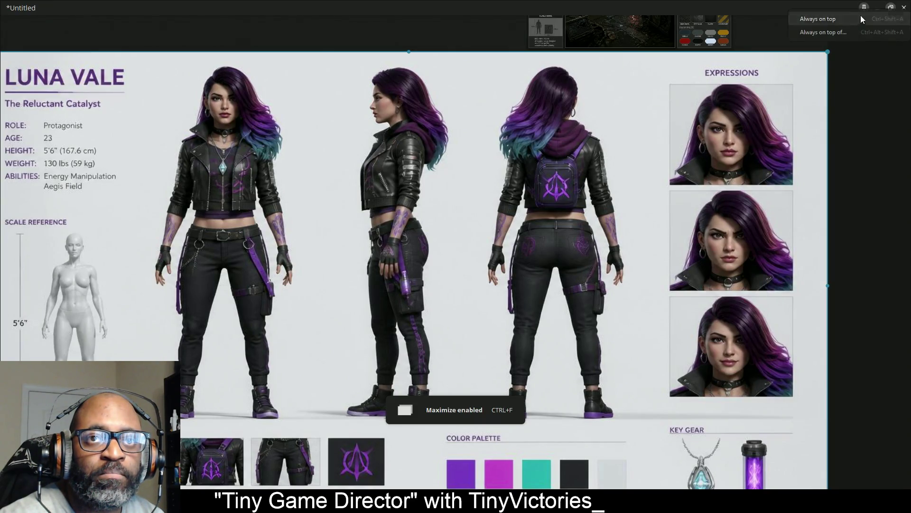
{"action": "left_click", "coordinate": [835, 32]}
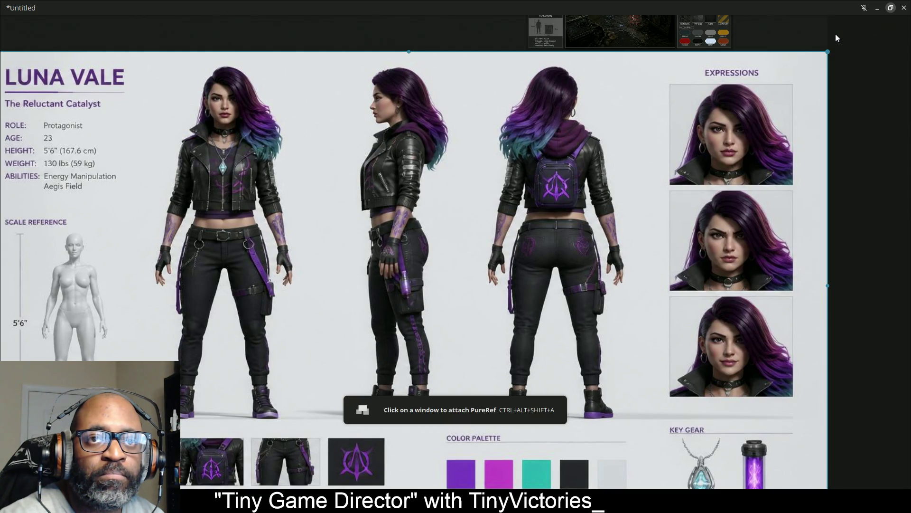
{"action": "key", "text": "ctrl+f"}
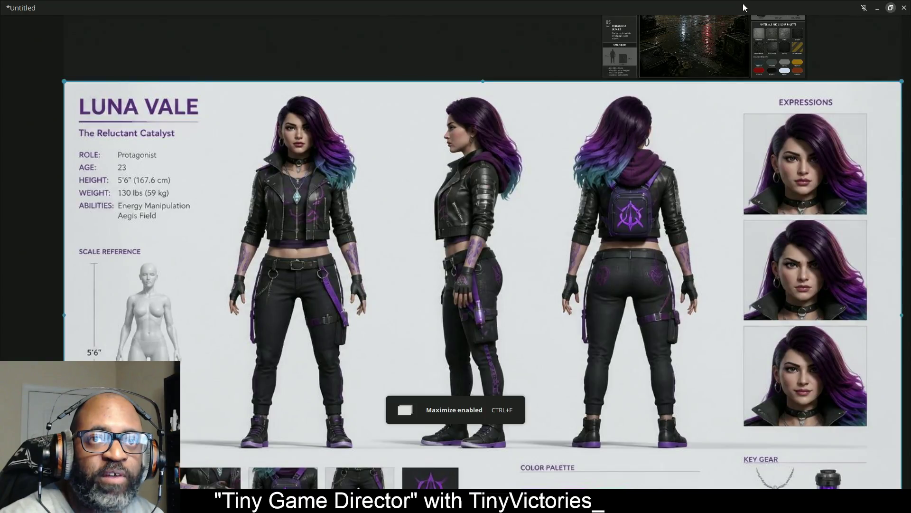
- Lock the board window in place and check that it no longer moves
{"action": "right_click", "coordinate": [542, 49]}
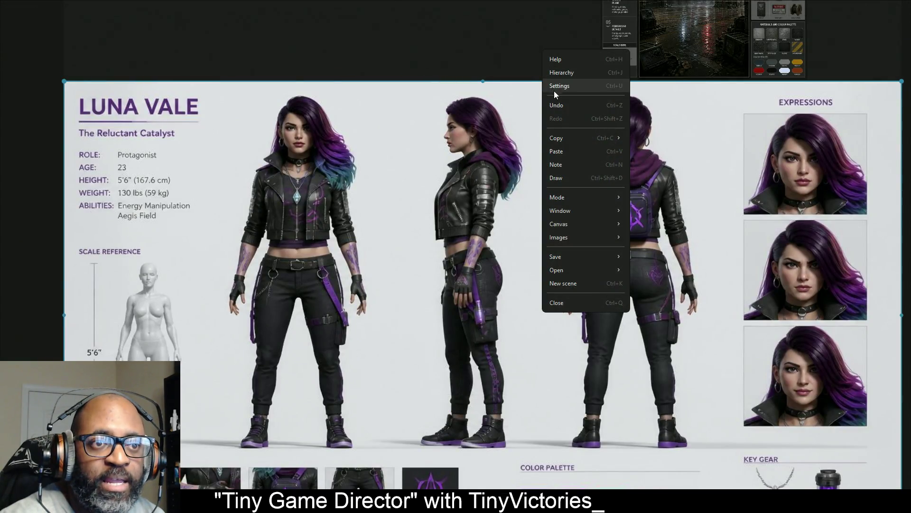
{"action": "mouse_move", "coordinate": [563, 216]}
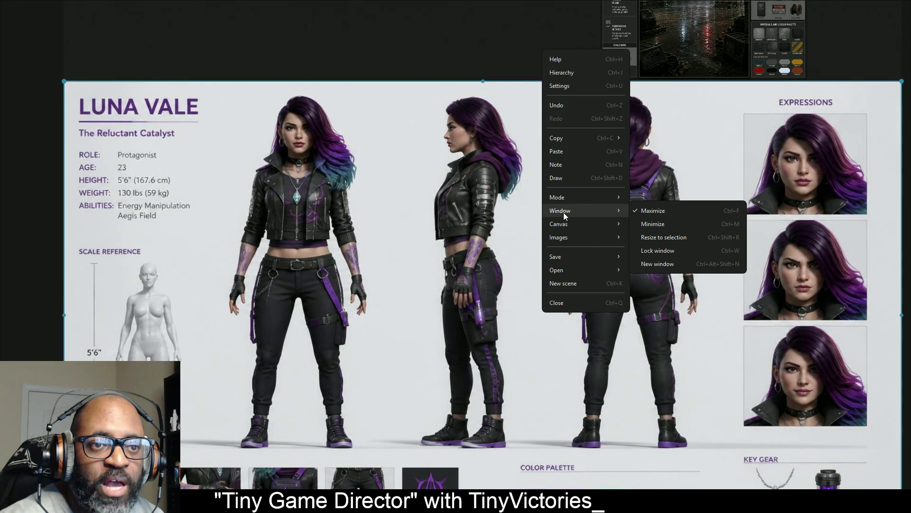
{"action": "left_click", "coordinate": [662, 251]}
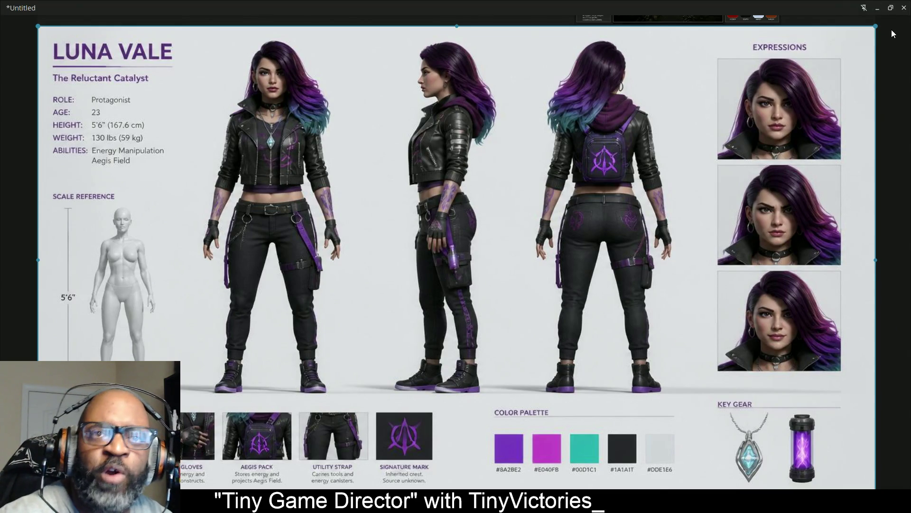
{"action": "left_click", "coordinate": [887, 13]}
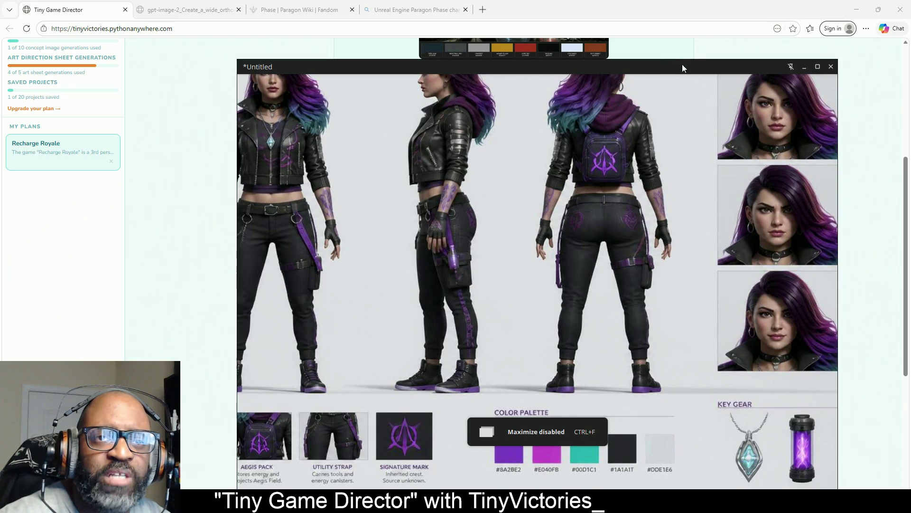
{"action": "key", "text": "ctrl+w"}
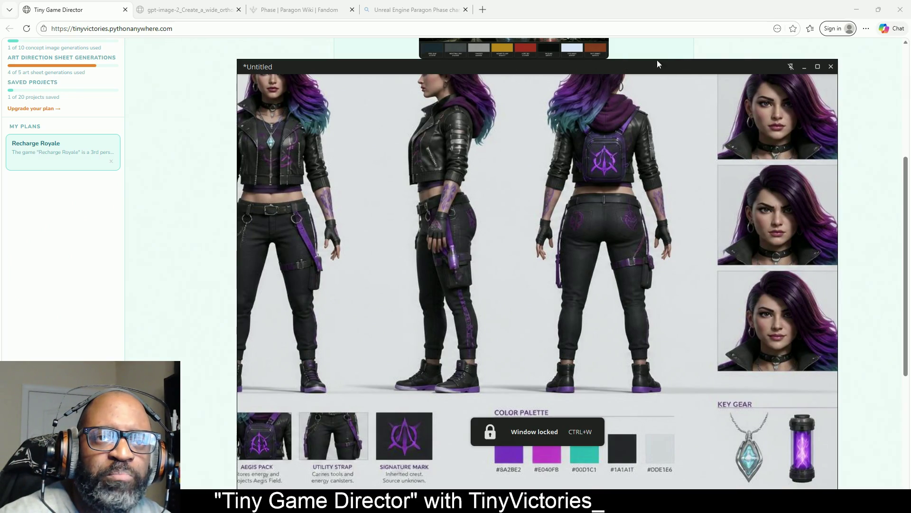
{"action": "left_click_drag", "start_coordinate": [779, 63], "coordinate": [717, 63]}
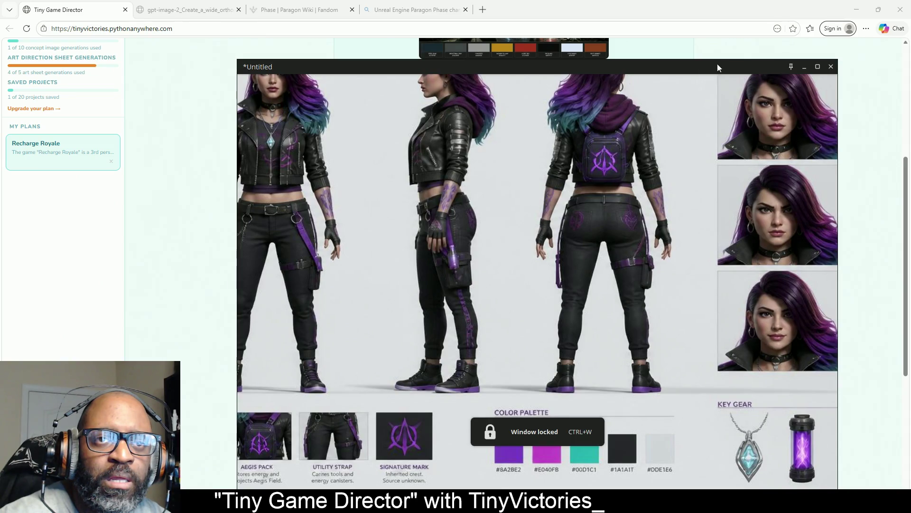
{"action": "scroll", "coordinate": [662, 147], "scroll_direction": "down", "scroll_amount": 5}
- Unlock the reference window through Window > Lock window and hide the board
{"action": "right_click", "coordinate": [351, 186]}
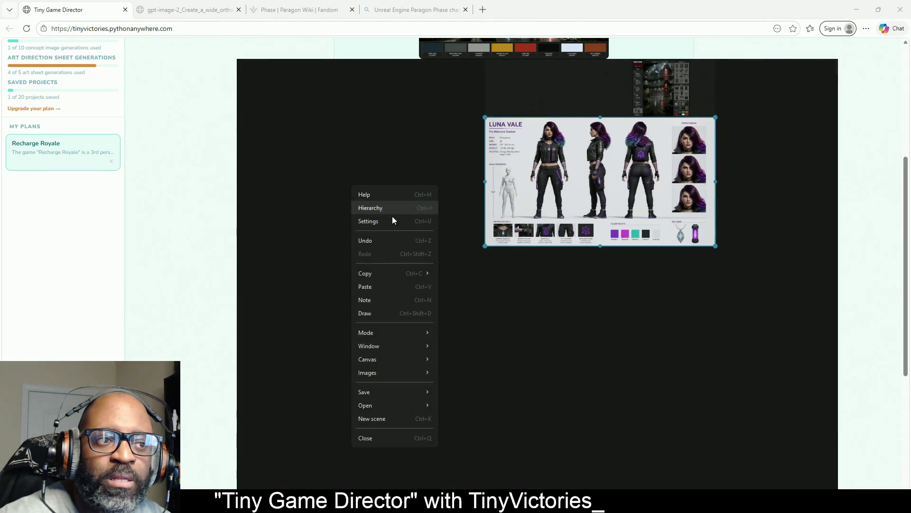
{"action": "mouse_move", "coordinate": [392, 349]}
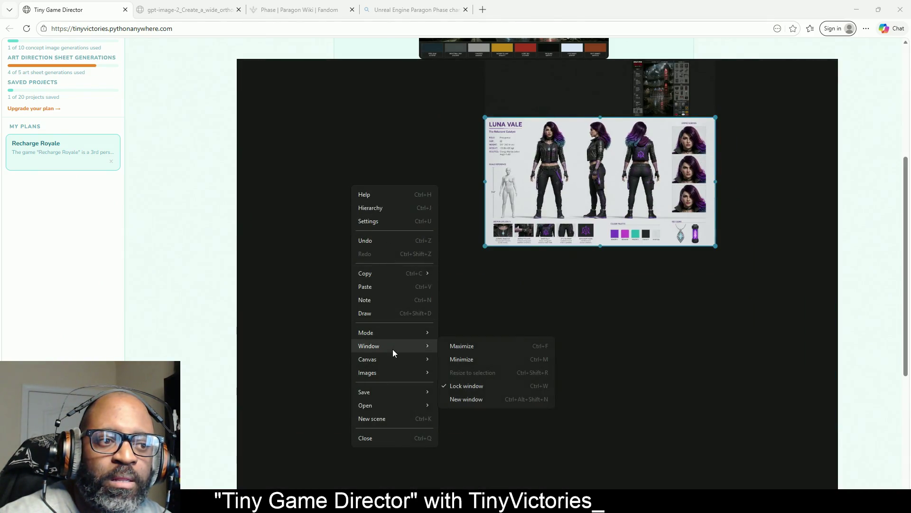
{"action": "left_click", "coordinate": [474, 385]}
{"action": "key", "text": "Escape"}
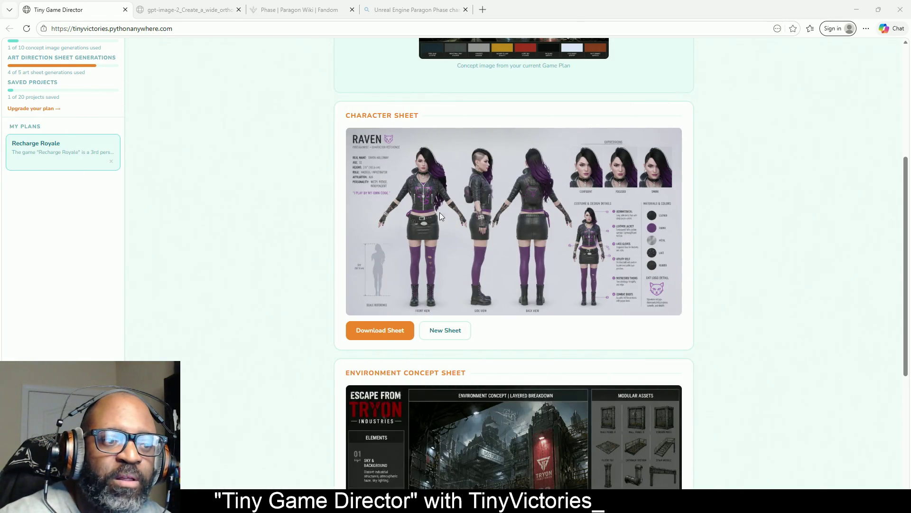
- Switch the Reference Image to Upload My Own Image, showing the purple-haired character
{"action": "scroll", "coordinate": [506, 235], "scroll_direction": "up", "scroll_amount": 5}
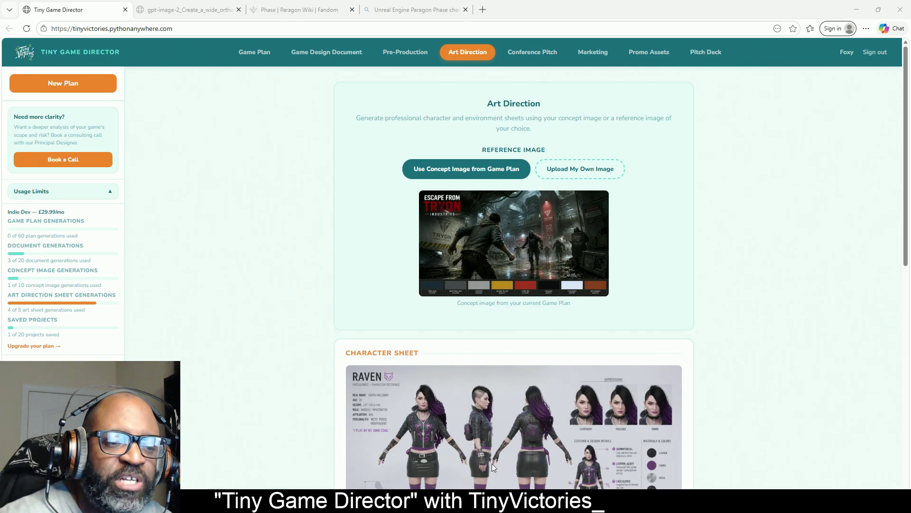
{"action": "scroll", "coordinate": [554, 362], "scroll_direction": "down", "scroll_amount": 7}
{"action": "scroll", "coordinate": [506, 304], "scroll_direction": "up", "scroll_amount": 5}
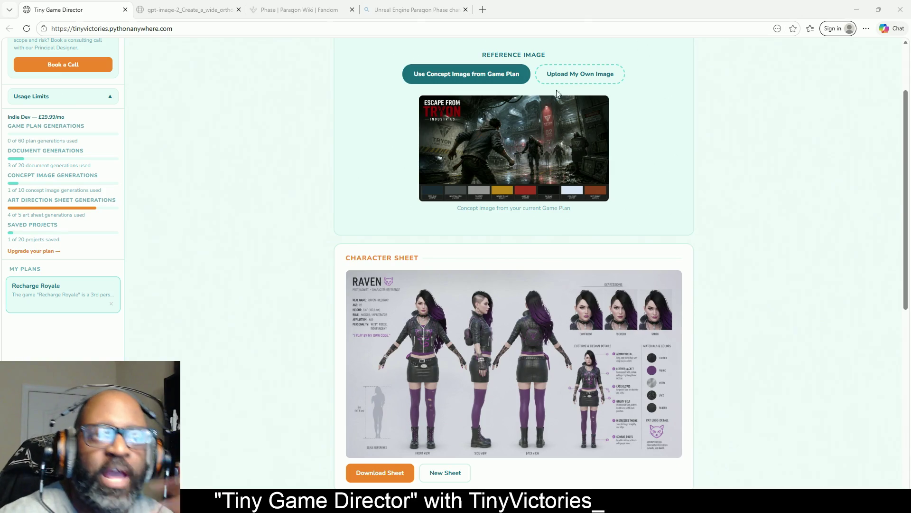
{"action": "left_click", "coordinate": [562, 75]}
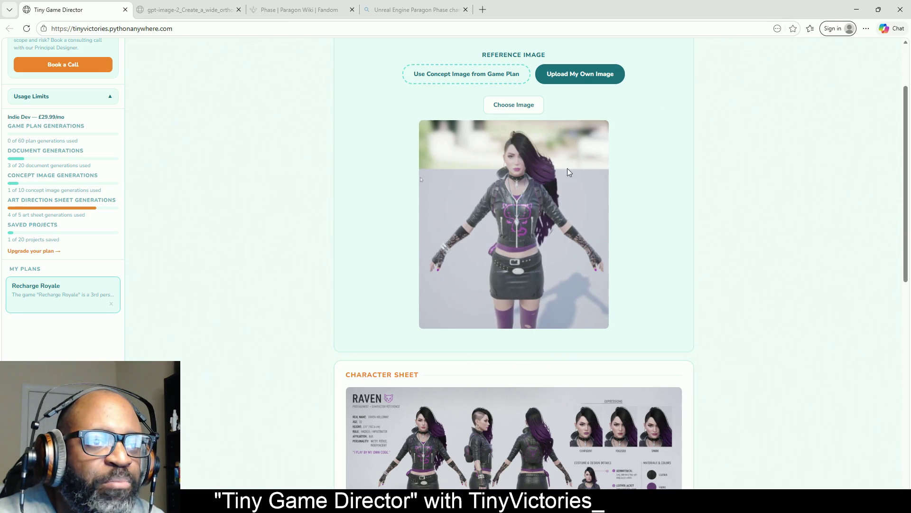
{"action": "scroll", "coordinate": [555, 213], "scroll_direction": "down", "scroll_amount": 2}
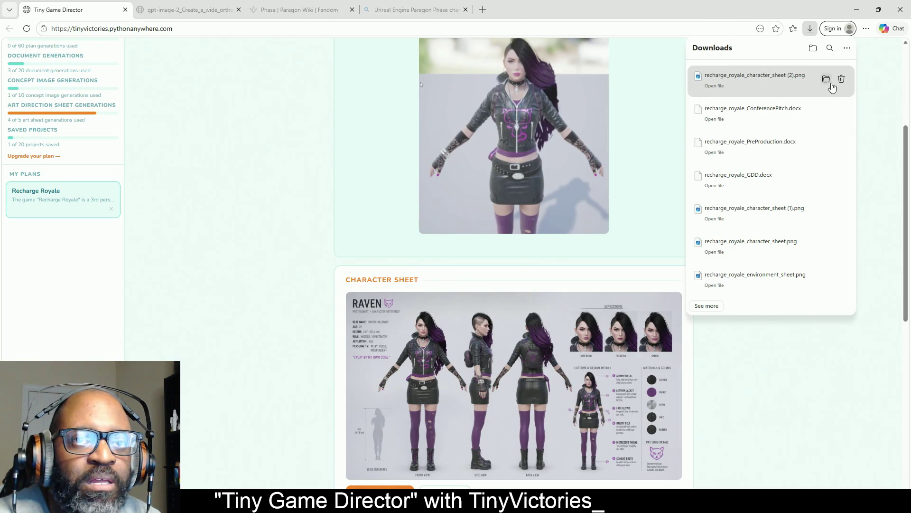
- Show recharge_royale_character_sheet (2).png in its folder, close the downloads list, and scroll to the Environment Concept Sheet
{"action": "left_click", "coordinate": [827, 79]}
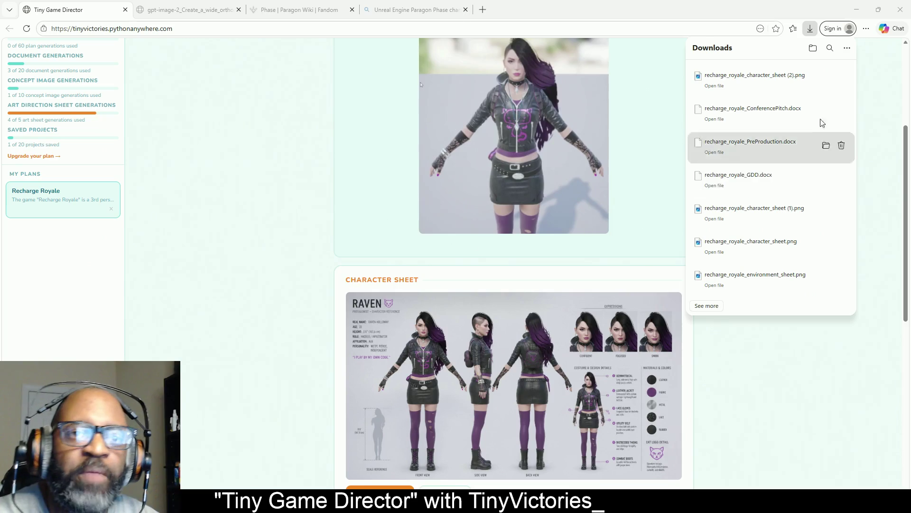
{"action": "left_click", "coordinate": [875, 86]}
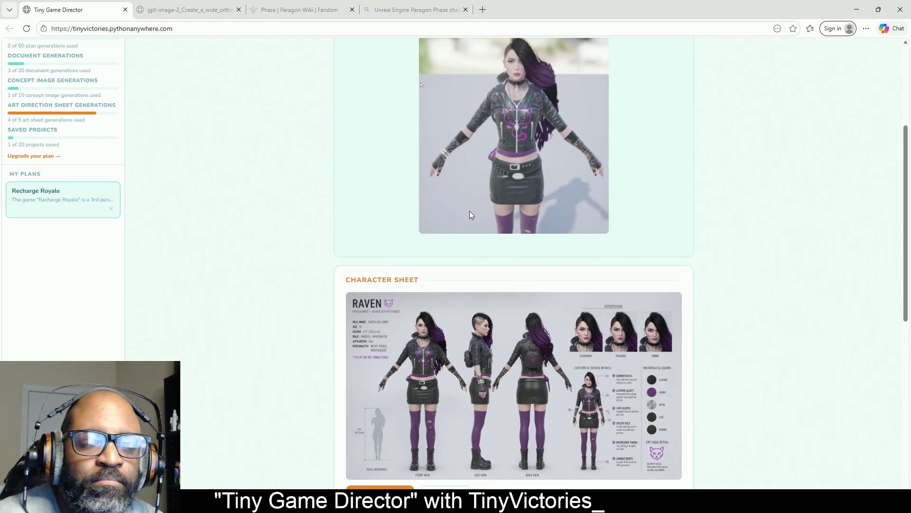
{"action": "scroll", "coordinate": [468, 212], "scroll_direction": "up", "scroll_amount": 4}
{"action": "scroll", "coordinate": [440, 209], "scroll_direction": "down", "scroll_amount": 5}
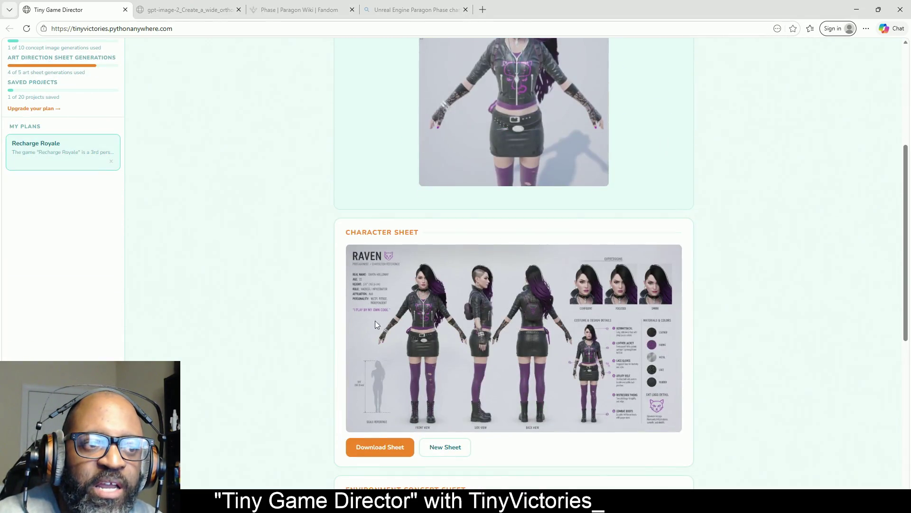
{"action": "scroll", "coordinate": [375, 324], "scroll_direction": "down", "scroll_amount": 4}
{"action": "scroll", "coordinate": [389, 302], "scroll_direction": "up", "scroll_amount": 3}
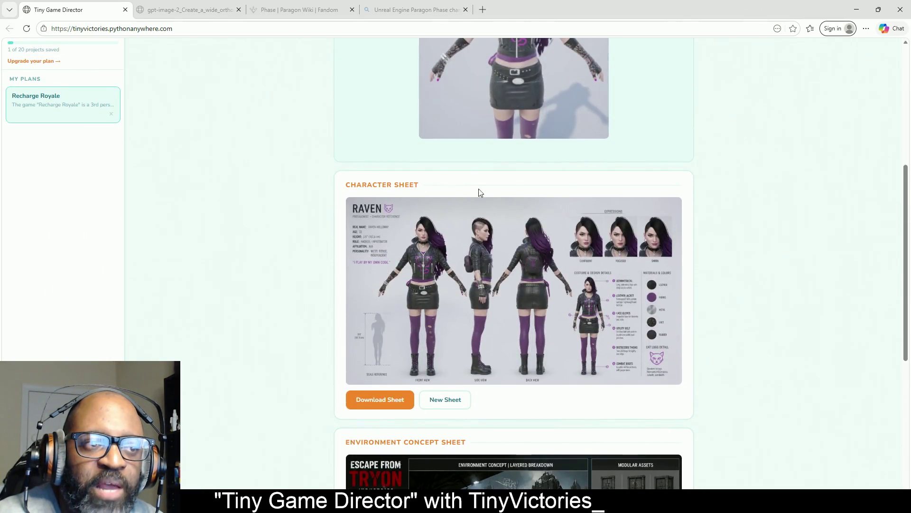
{"action": "scroll", "coordinate": [479, 192], "scroll_direction": "down", "scroll_amount": 5}
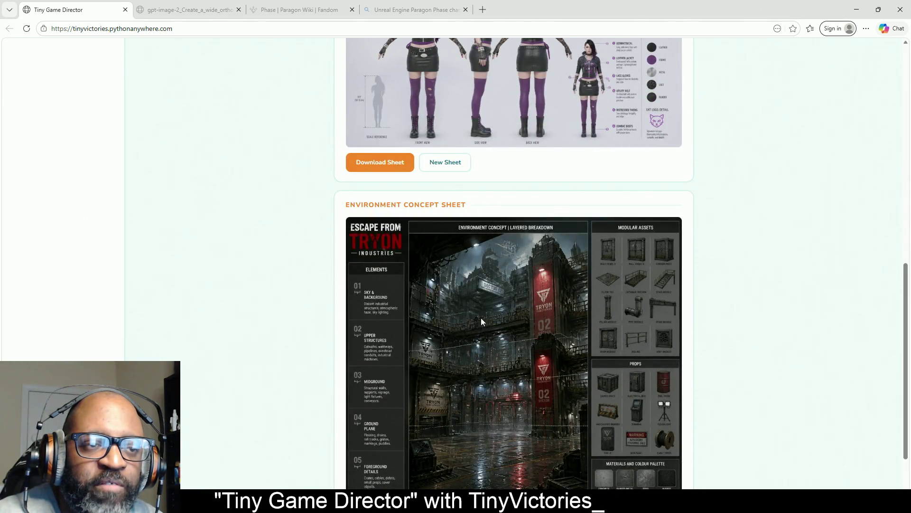
{"action": "scroll", "coordinate": [523, 304], "scroll_direction": "down", "scroll_amount": 2}
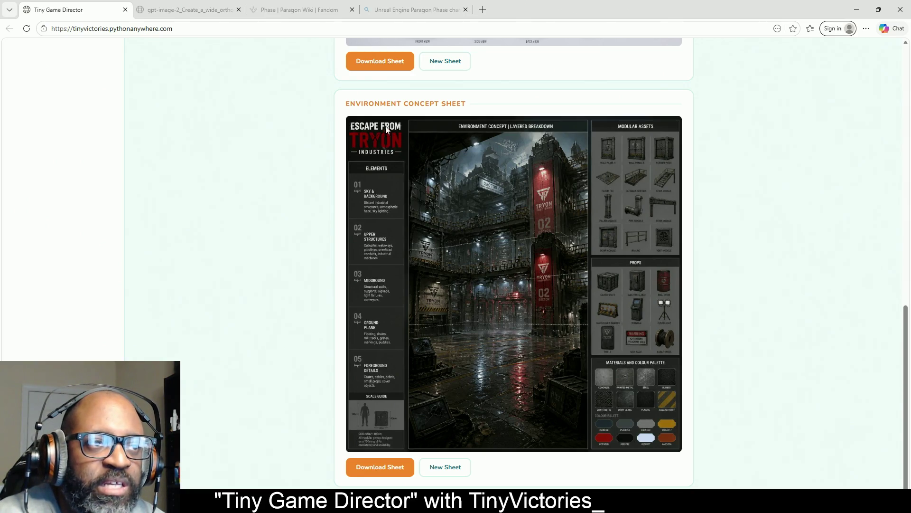
{"action": "scroll", "coordinate": [554, 222], "scroll_direction": "up", "scroll_amount": 12}
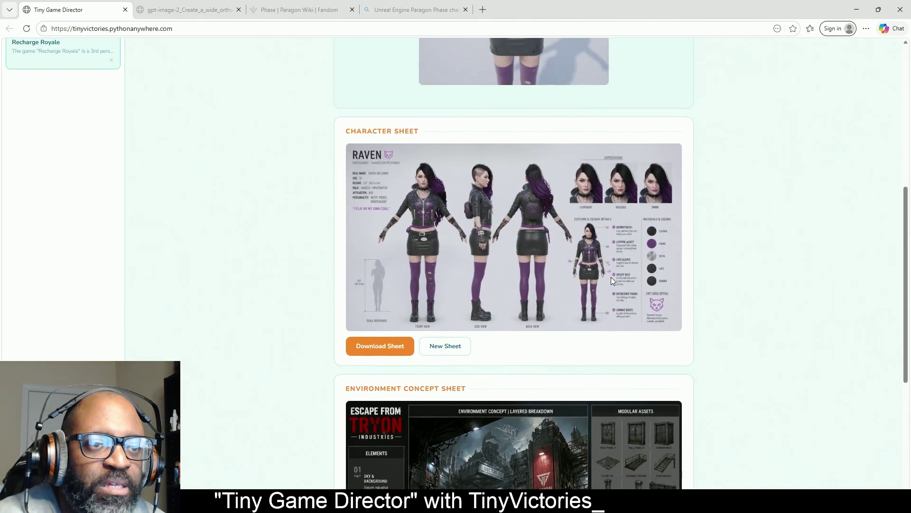
{"action": "scroll", "coordinate": [548, 241], "scroll_direction": "down", "scroll_amount": 9}
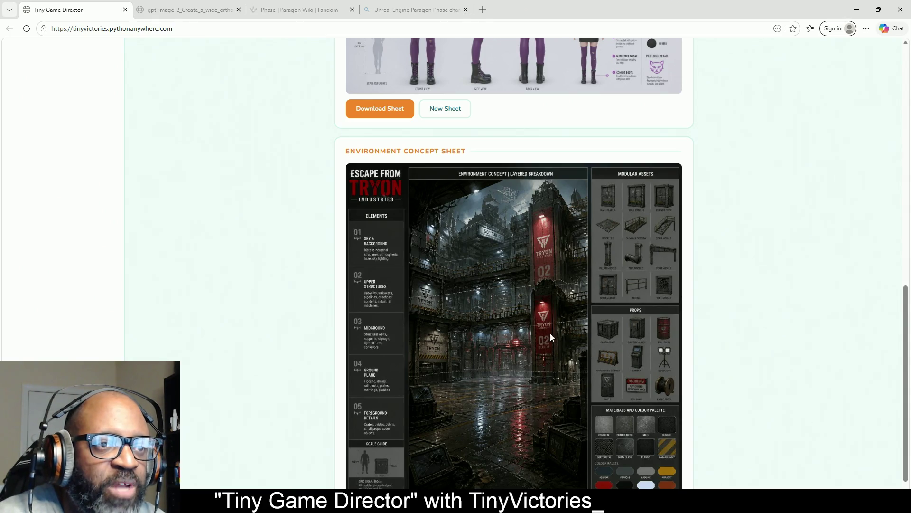
{"action": "scroll", "coordinate": [361, 133], "scroll_direction": "up", "scroll_amount": 15}
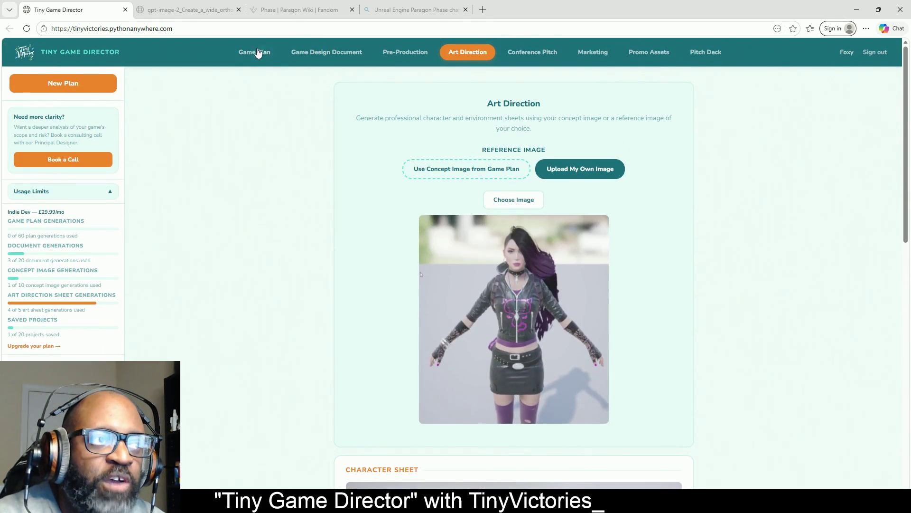
- Switch to the Game Plan page and drag the Recharge Royale game idea box taller
{"action": "left_click", "coordinate": [256, 52]}
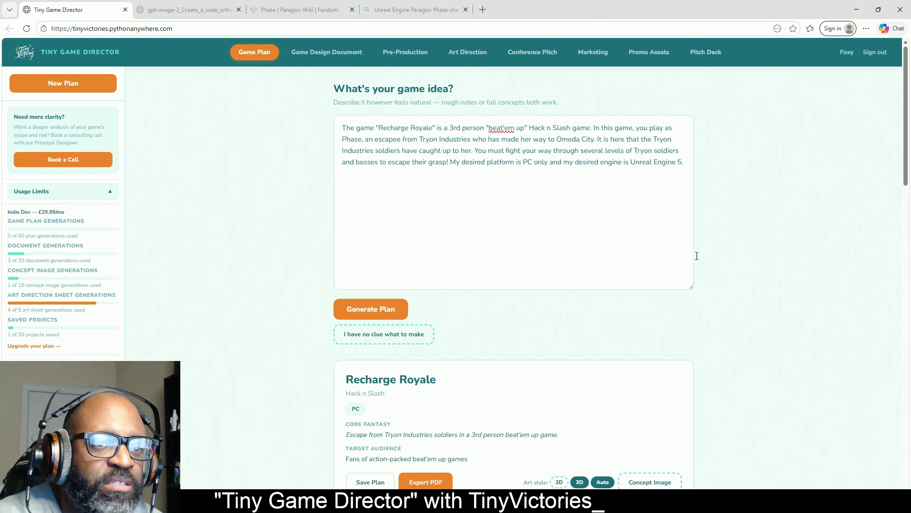
{"action": "mouse_move", "coordinate": [693, 288]}
{"action": "left_mouse_down"}
{"action": "mouse_move", "coordinate": [698, 171]}
{"action": "mouse_move", "coordinate": [697, 372]}
{"action": "left_mouse_up"}
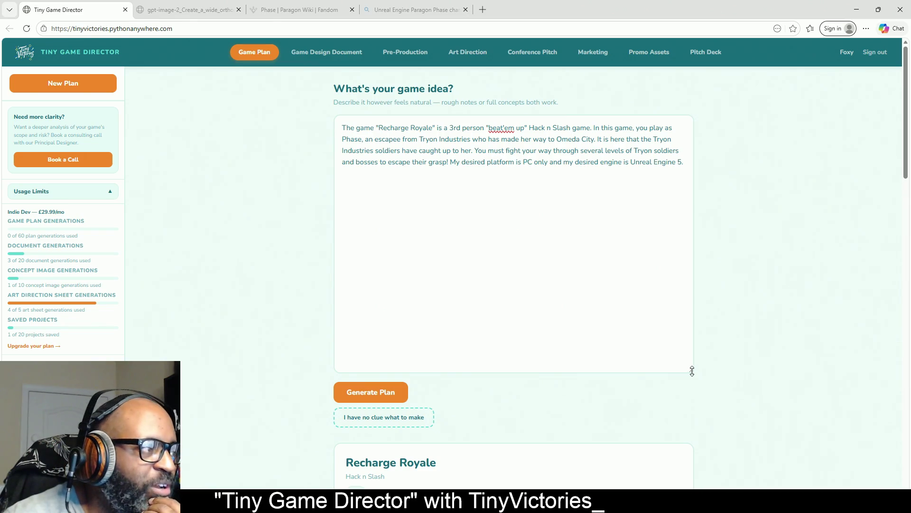
- Bring the PureRef board forward, make it fullscreen with Ctrl+F, and lock the window
{"action": "key", "text": "alt+Tab"}
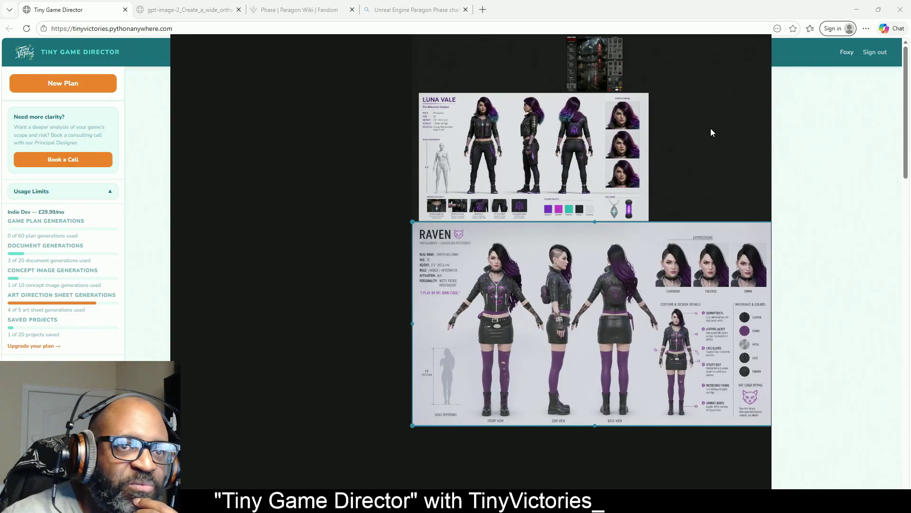
{"action": "right_click", "coordinate": [712, 132]}
{"action": "left_click", "coordinate": [742, 45]}
{"action": "key", "text": "ctrl+f"}
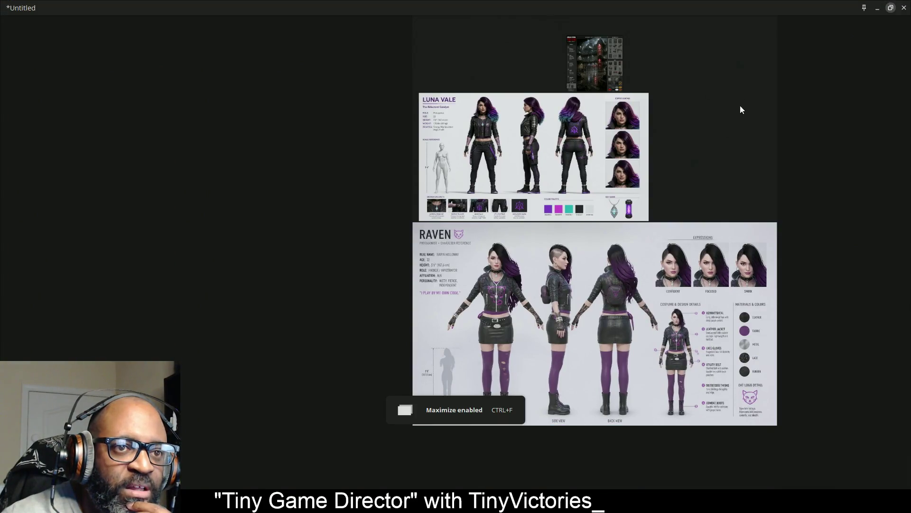
{"action": "right_click", "coordinate": [735, 136]}
{"action": "mouse_move", "coordinate": [759, 356]}
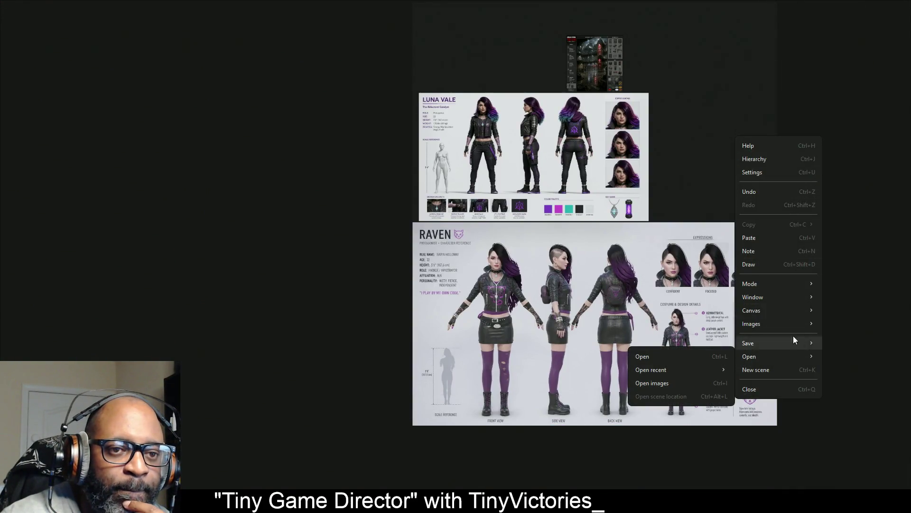
{"action": "mouse_move", "coordinate": [784, 298]}
{"action": "left_click", "coordinate": [651, 335]}
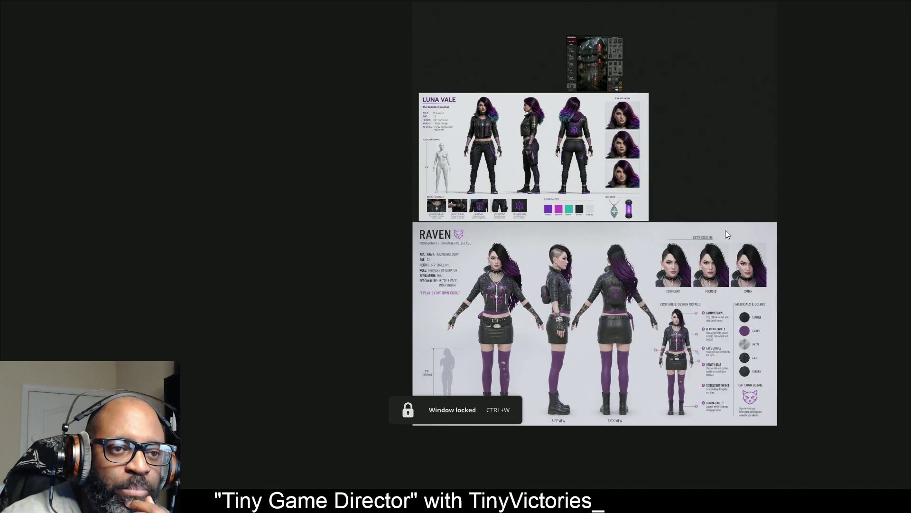
- Select the Raven character sheet and enlarge it, panning to keep it centred
{"action": "left_click", "coordinate": [468, 347]}
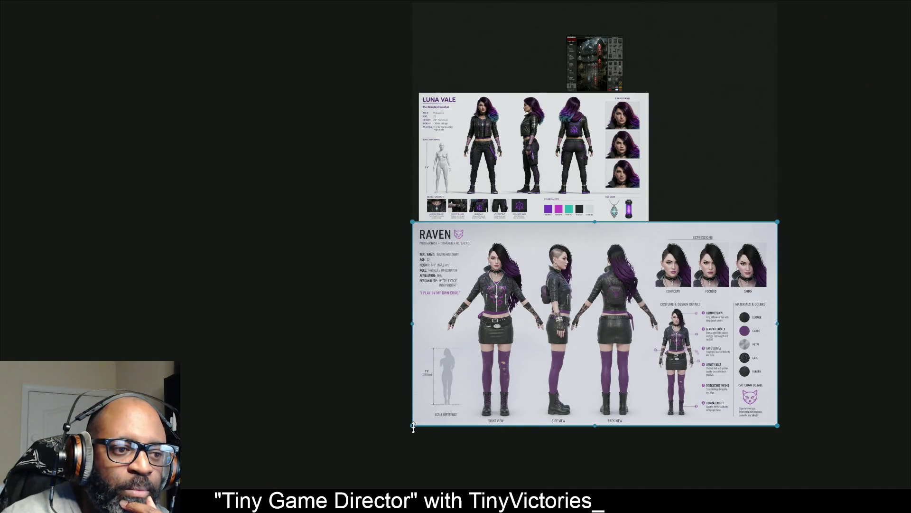
{"action": "mouse_move", "coordinate": [414, 426]}
{"action": "left_mouse_down"}
{"action": "mouse_move", "coordinate": [407, 434]}
{"action": "mouse_move", "coordinate": [249, 456]}
{"action": "mouse_move", "coordinate": [198, 451]}
{"action": "left_mouse_up"}
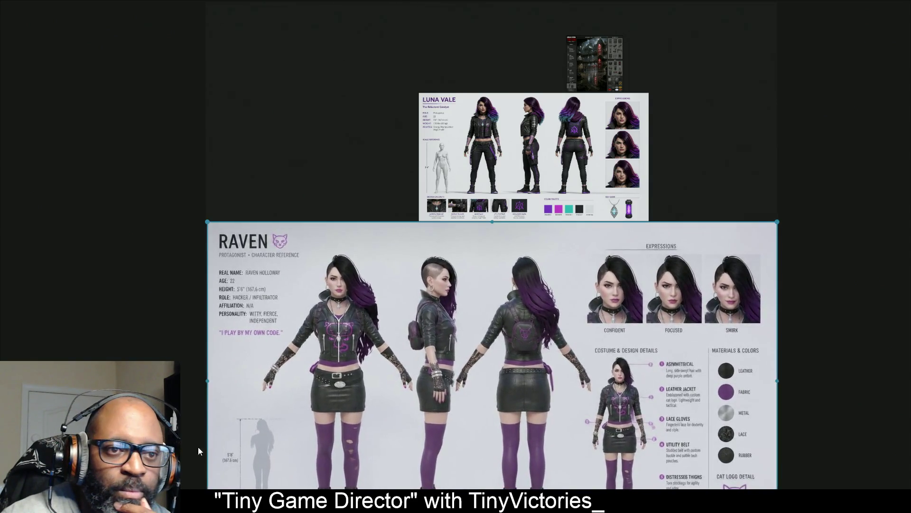
{"action": "mouse_move", "coordinate": [208, 394]}
{"action": "left_mouse_down"}
{"action": "mouse_move", "coordinate": [200, 326]}
{"action": "mouse_move", "coordinate": [149, 292]}
{"action": "mouse_move", "coordinate": [150, 300]}
{"action": "left_mouse_up"}
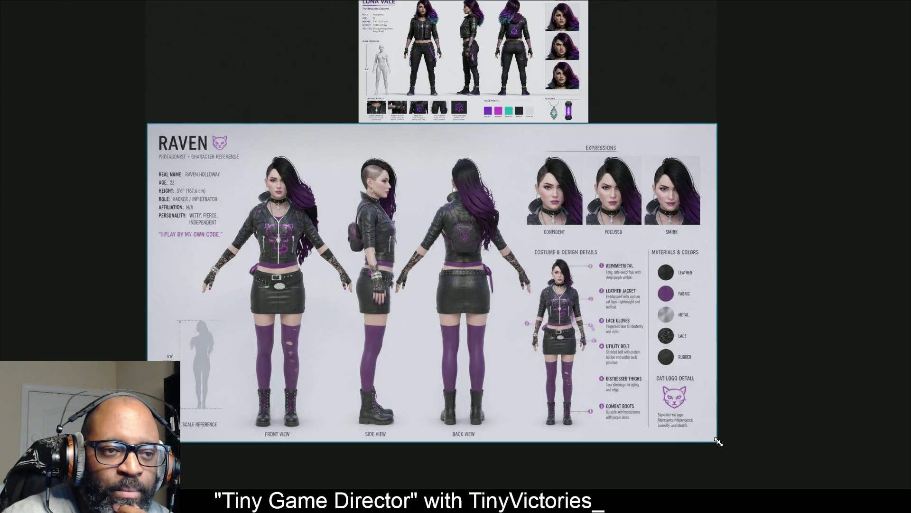
{"action": "left_click_drag", "start_coordinate": [719, 441], "coordinate": [779, 475]}
{"action": "scroll", "coordinate": [384, 307], "scroll_direction": "up", "scroll_amount": 2}
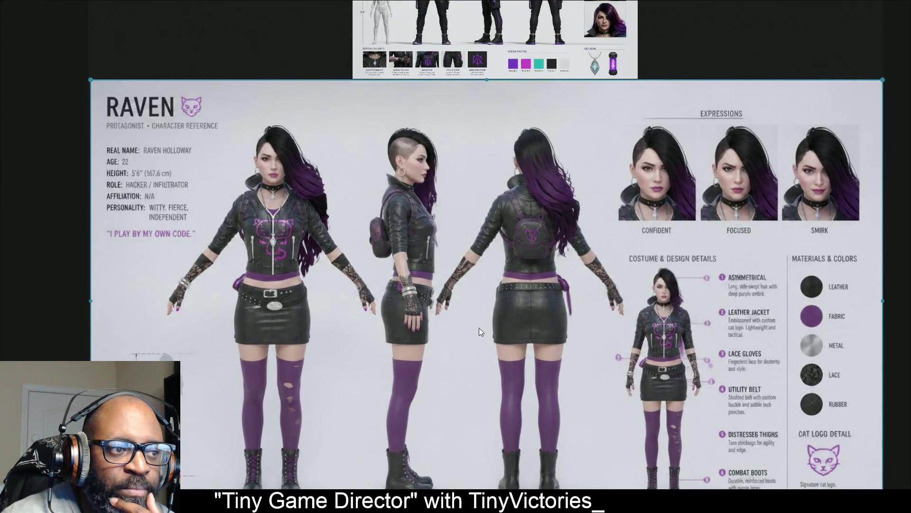
{"action": "left_click_drag", "start_coordinate": [479, 328], "coordinate": [474, 297]}
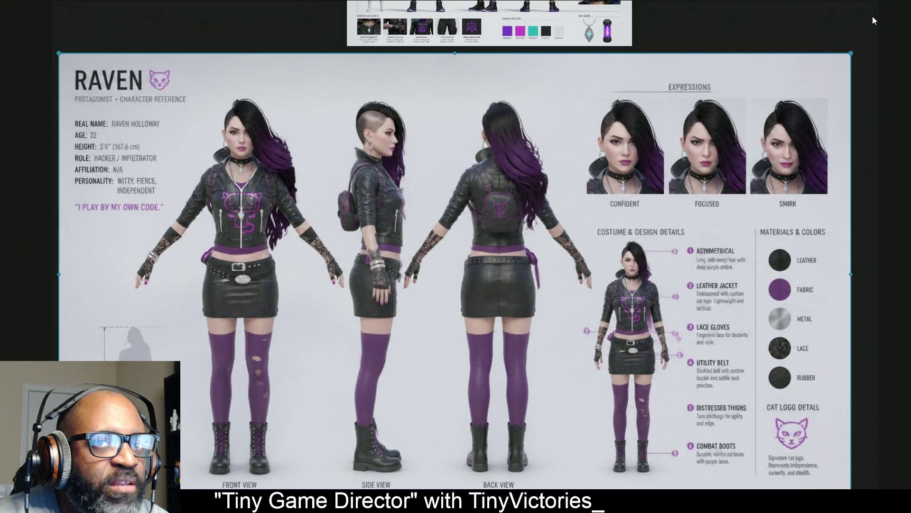
- Unlock the PureRef window, turn off its fullscreen mode, and hide it
{"action": "right_click", "coordinate": [867, 46]}
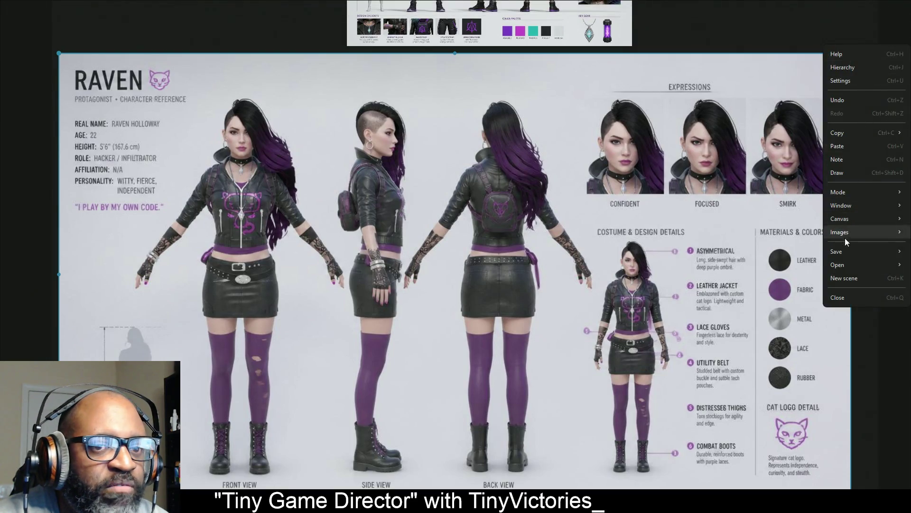
{"action": "mouse_move", "coordinate": [851, 207]}
{"action": "left_click", "coordinate": [748, 246]}
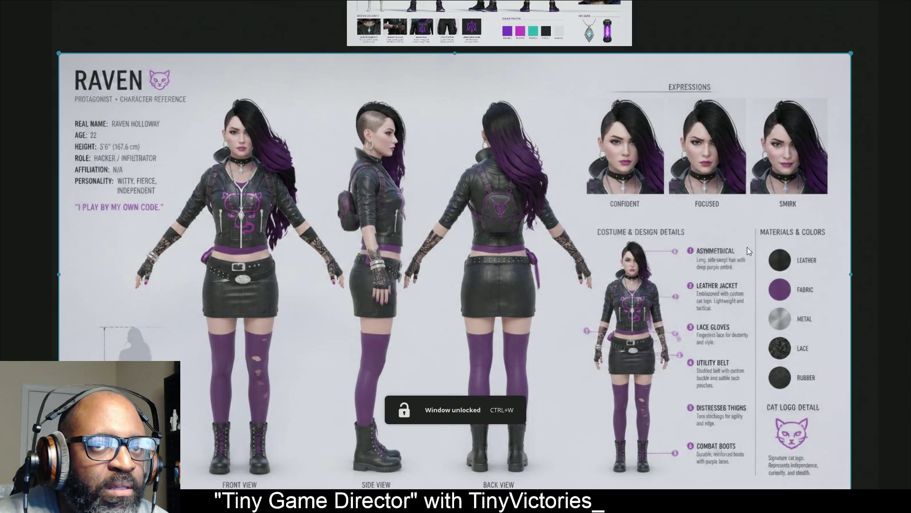
{"action": "right_click", "coordinate": [873, 40]}
{"action": "left_click", "coordinate": [583, 93]}
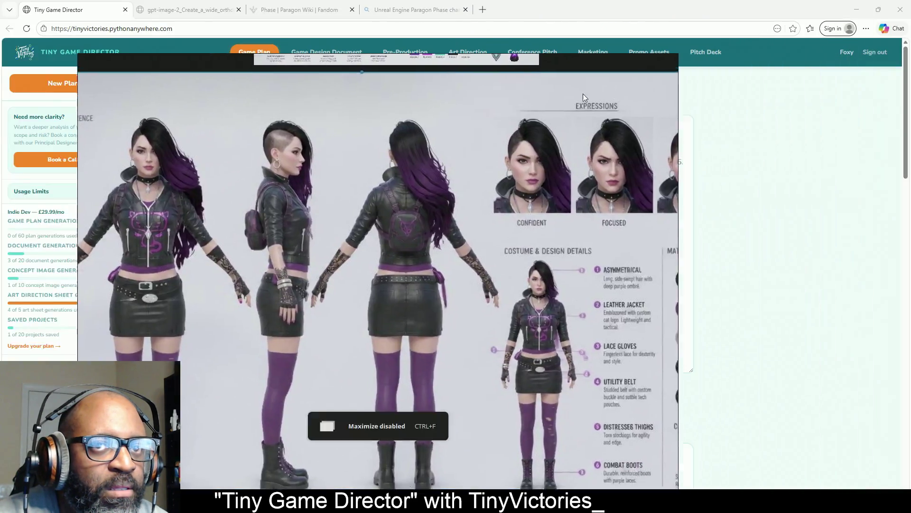
{"action": "key", "text": "Escape"}
- Open the Art Direction page and look over its reference image choices
{"action": "left_click", "coordinate": [468, 52]}
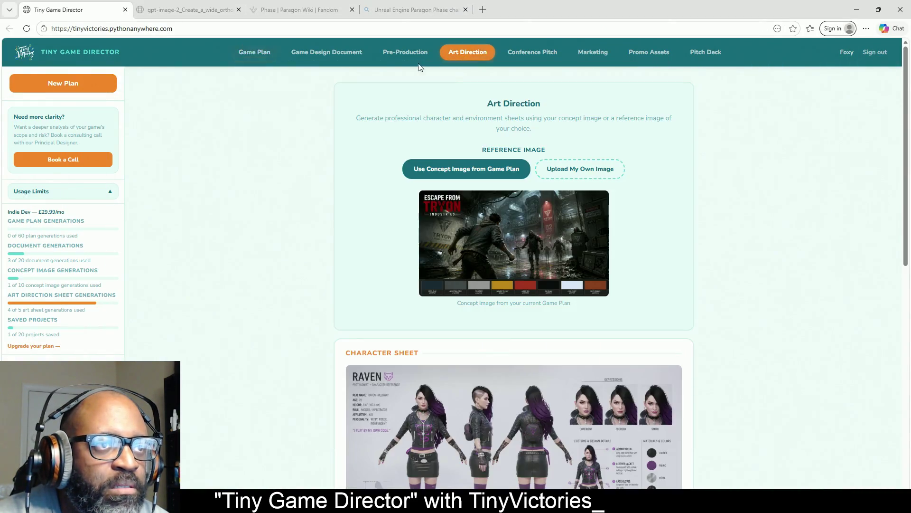
{"action": "scroll", "coordinate": [444, 323], "scroll_direction": "down", "scroll_amount": 4}
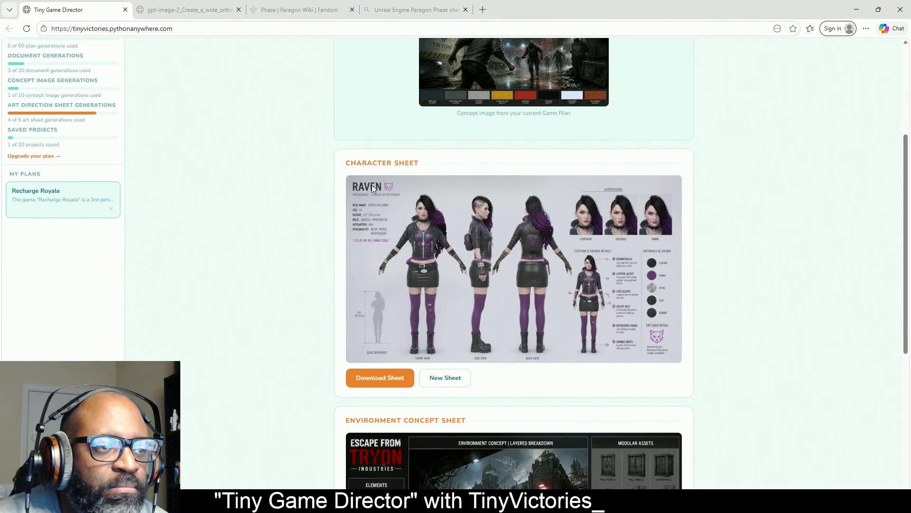
{"action": "scroll", "coordinate": [520, 217], "scroll_direction": "up", "scroll_amount": 4}
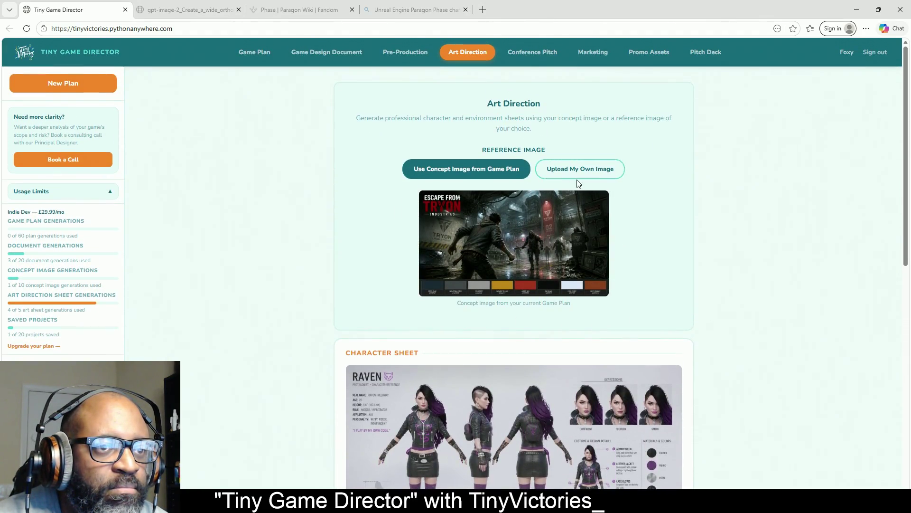
{"action": "scroll", "coordinate": [575, 264], "scroll_direction": "down", "scroll_amount": 4}
{"action": "scroll", "coordinate": [576, 264], "scroll_direction": "up", "scroll_amount": 3}
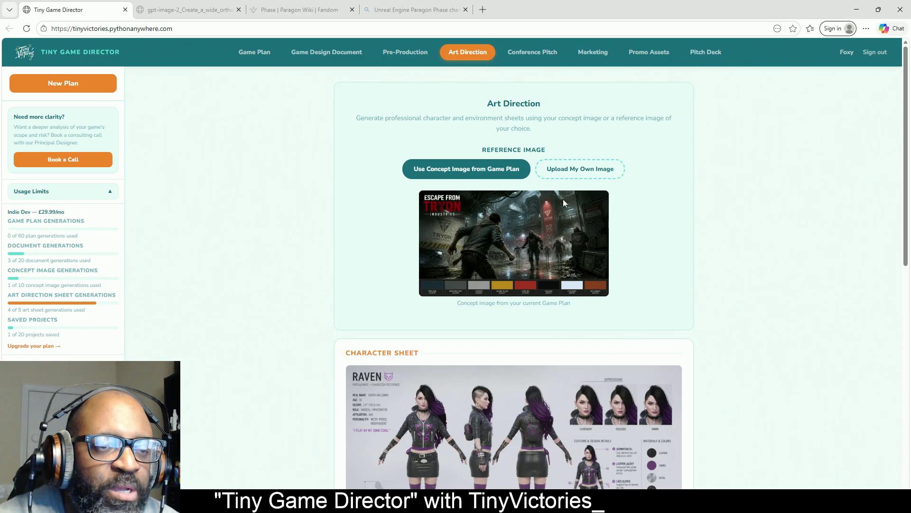
- Choose Upload My Own Image as the reference source and compare its preview with the Raven sheet
{"action": "left_click", "coordinate": [584, 177]}
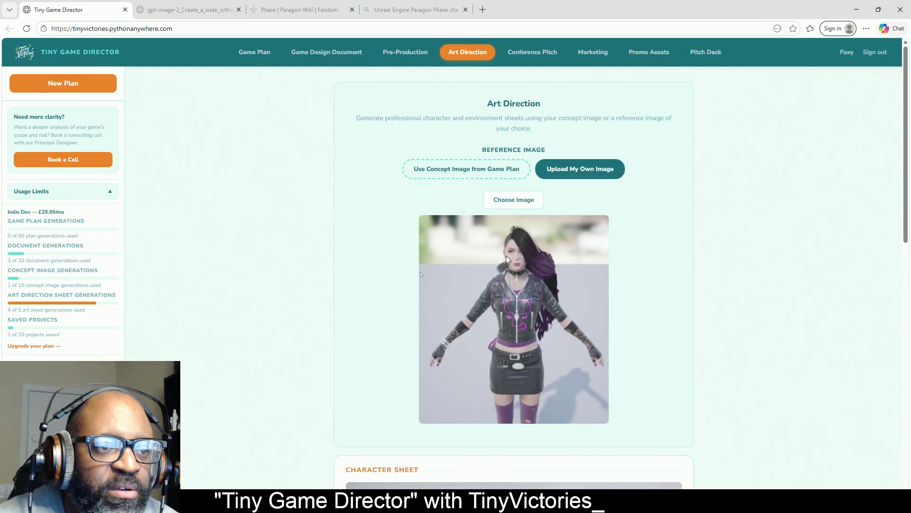
{"action": "scroll", "coordinate": [648, 299], "scroll_direction": "down", "scroll_amount": 5}
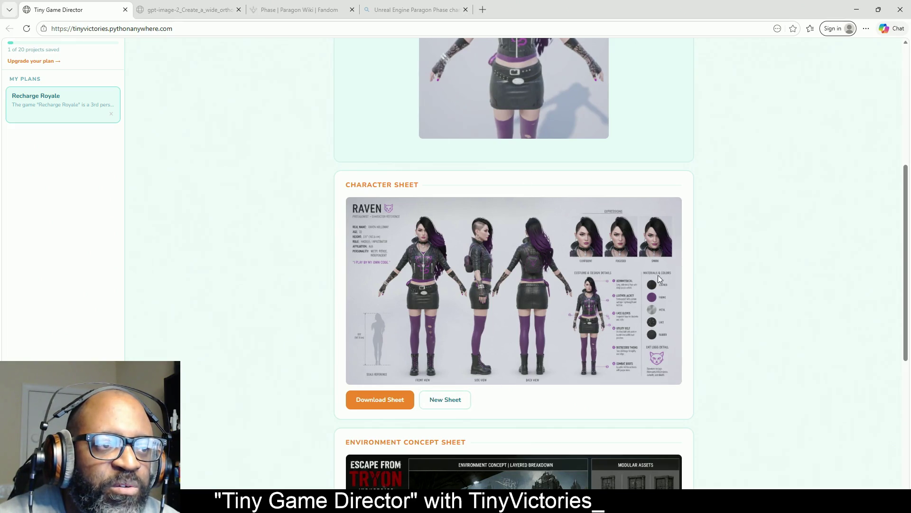
{"action": "scroll", "coordinate": [579, 219], "scroll_direction": "up", "scroll_amount": 4}
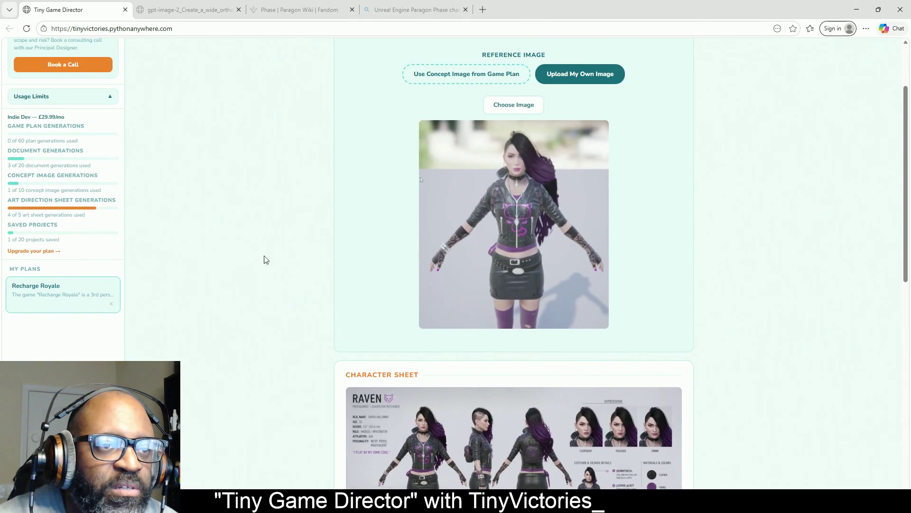
{"action": "scroll", "coordinate": [279, 268], "scroll_direction": "down", "scroll_amount": 2}
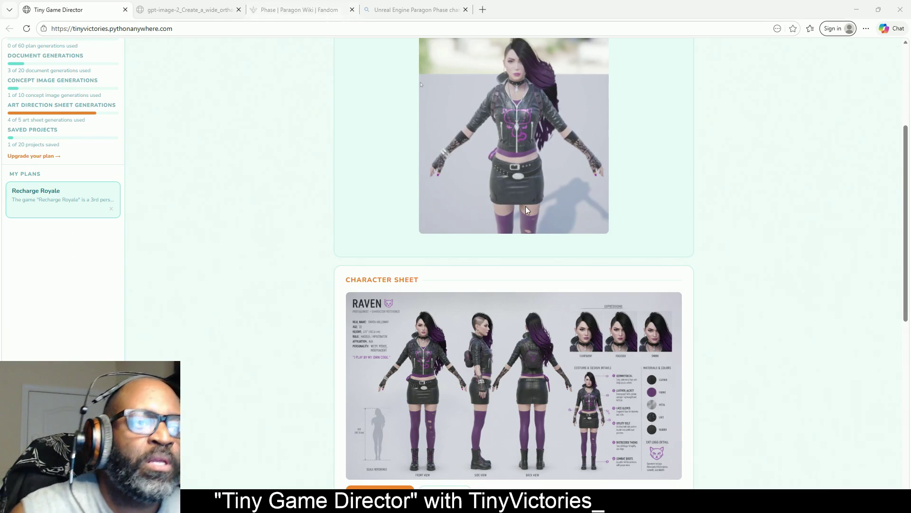
- Upload Tryon Soldier.jpg as the Art Direction reference image
{"action": "scroll", "coordinate": [564, 203], "scroll_direction": "up", "scroll_amount": 3}
{"action": "left_click", "coordinate": [513, 153]}
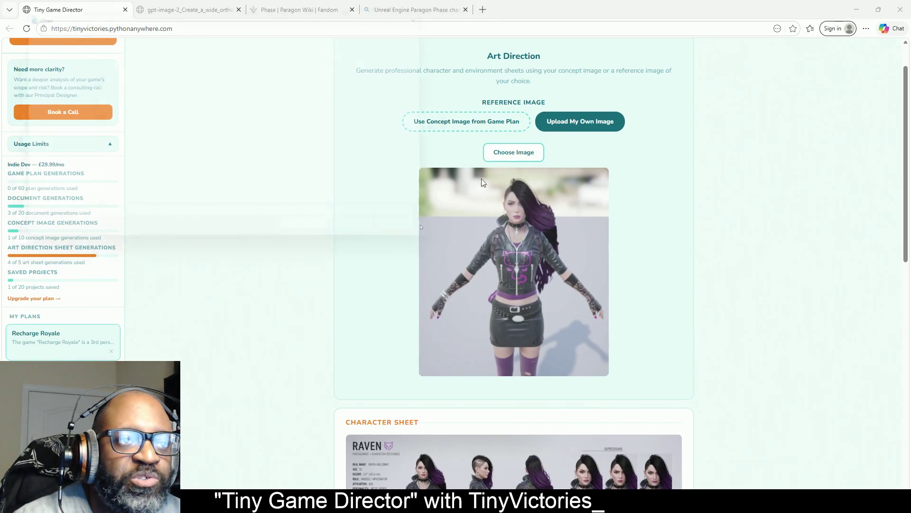
{"action": "left_click", "coordinate": [375, 238]}
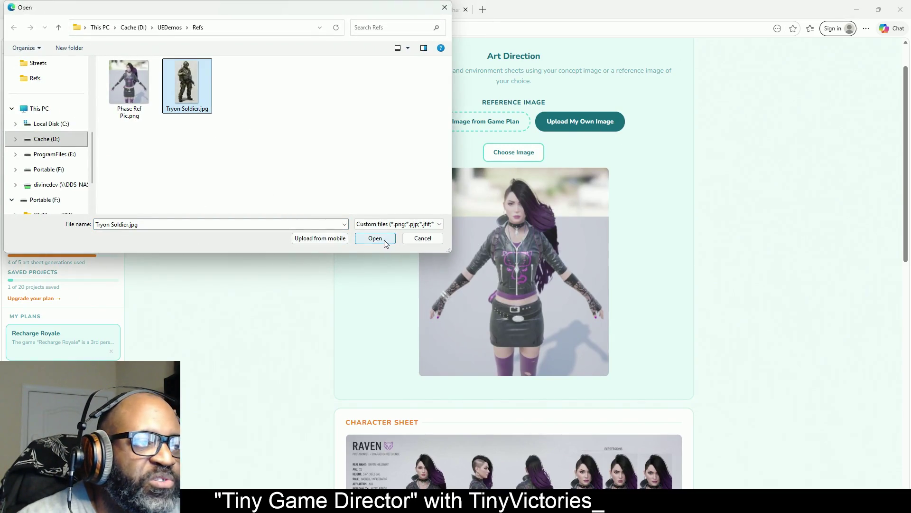
{"action": "scroll", "coordinate": [620, 255], "scroll_direction": "down", "scroll_amount": 4}
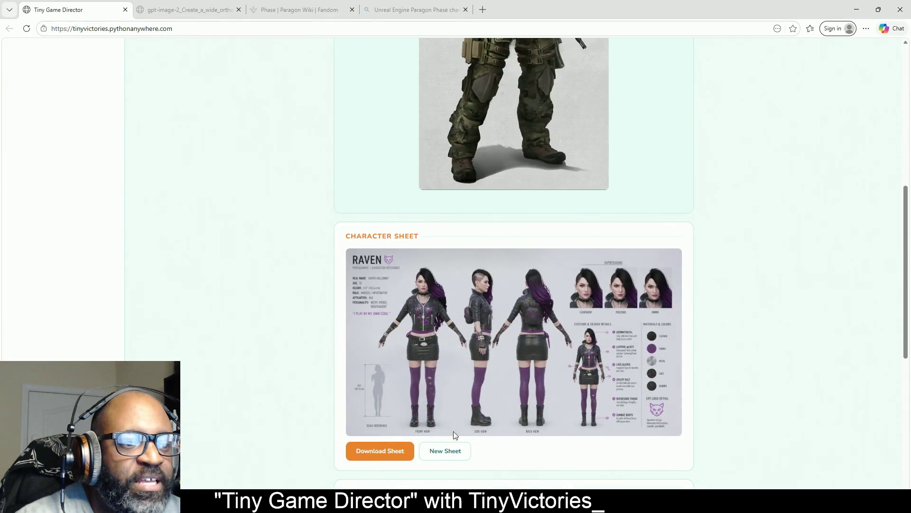
- Clear the Raven sheet, generate a Sentinel character sheet from the soldier image, and download it
{"action": "left_click", "coordinate": [452, 459]}
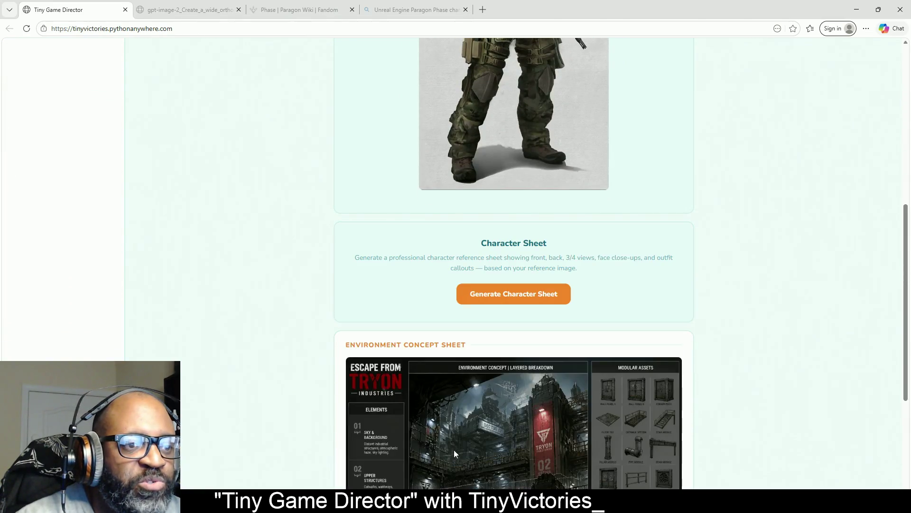
{"action": "left_click", "coordinate": [547, 303]}
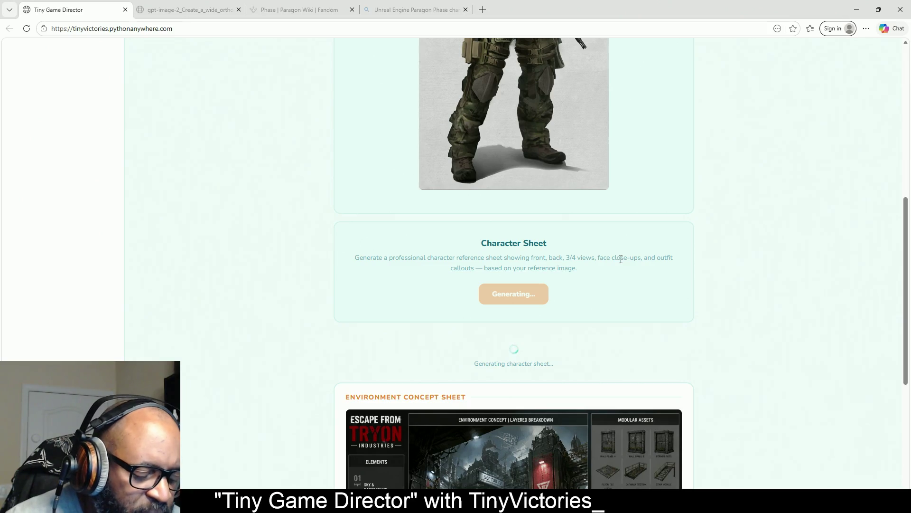
{"action": "scroll", "coordinate": [740, 254], "scroll_direction": "up", "scroll_amount": 10}
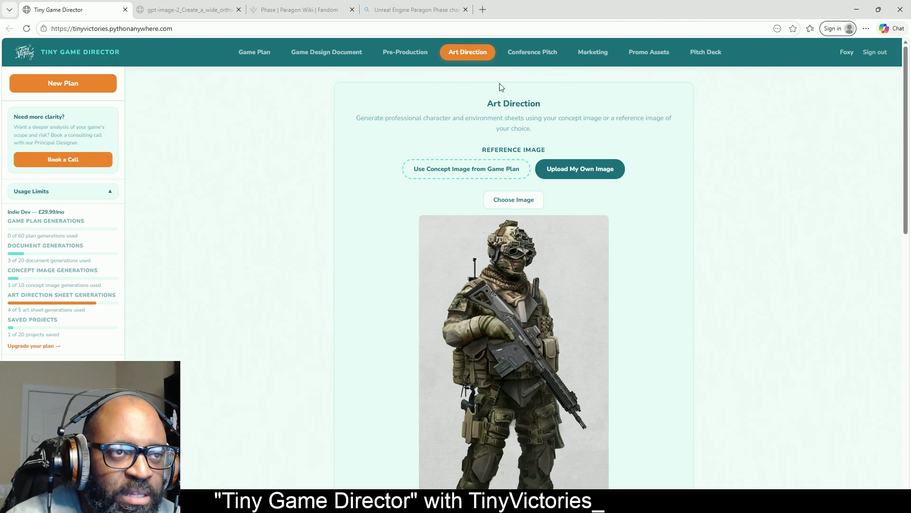
{"action": "scroll", "coordinate": [657, 146], "scroll_direction": "down", "scroll_amount": 4}
{"action": "scroll", "coordinate": [674, 159], "scroll_direction": "down", "scroll_amount": 4}
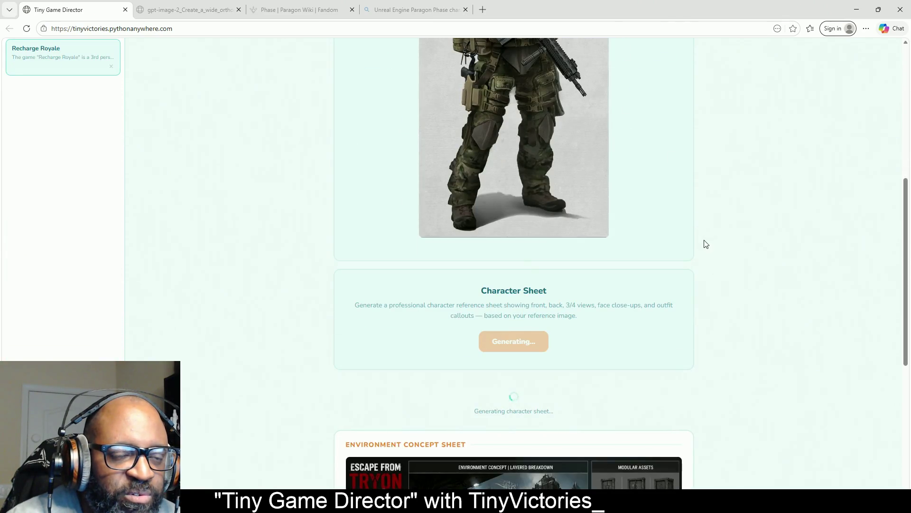
{"action": "scroll", "coordinate": [703, 245], "scroll_direction": "up", "scroll_amount": 8}
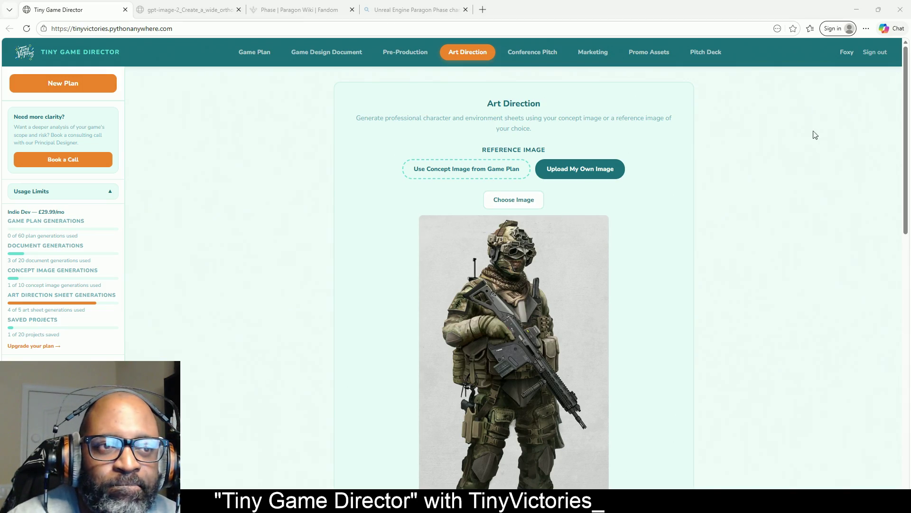
{"action": "left_click_drag", "start_coordinate": [904, 121], "coordinate": [891, 337]}
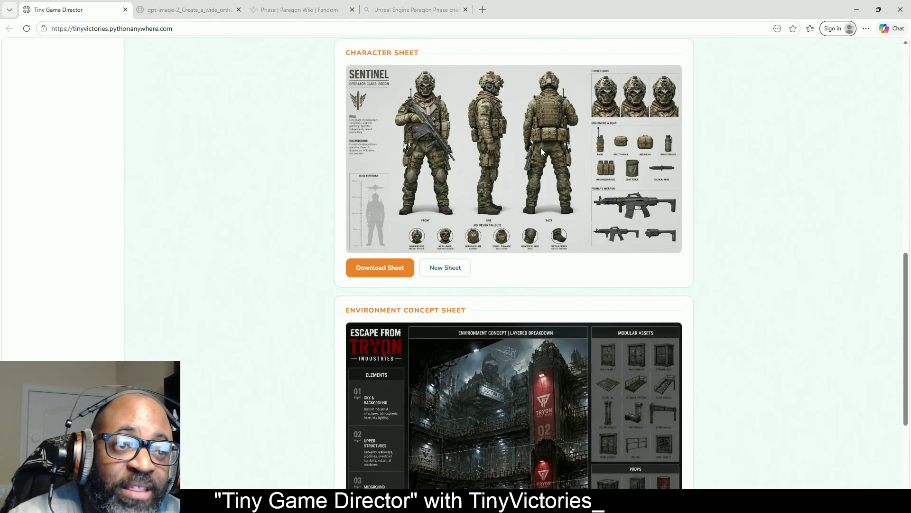
{"action": "left_click", "coordinate": [394, 271]}
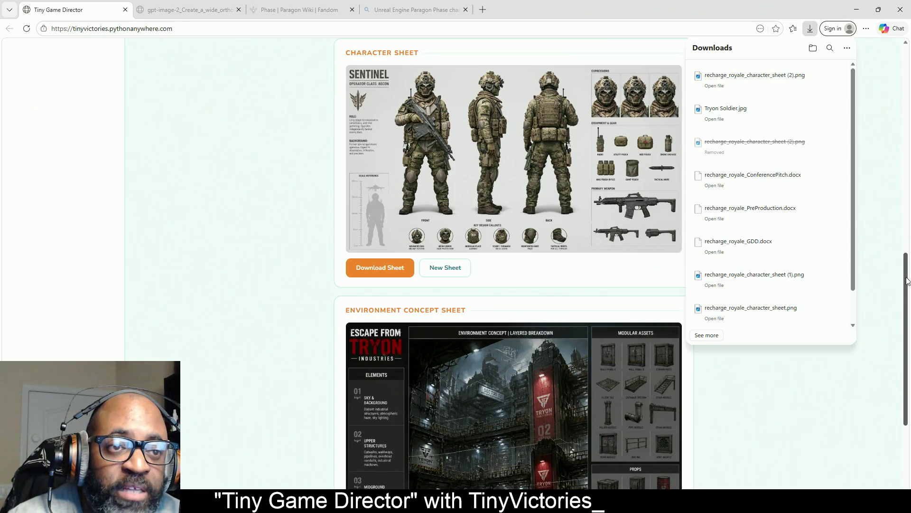
- View the downloaded recharge_royale_character_sheet (2).png image, then close it
{"action": "scroll", "coordinate": [558, 148], "scroll_direction": "up", "scroll_amount": 5}
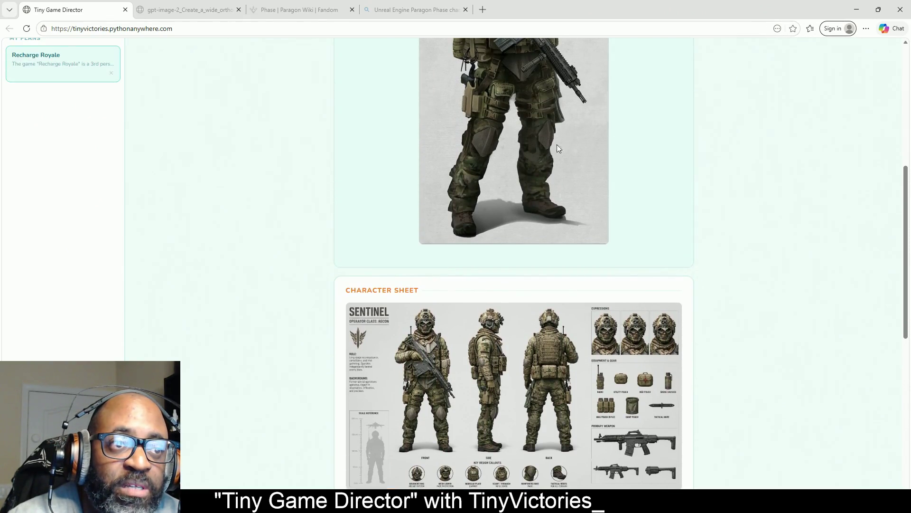
{"action": "scroll", "coordinate": [532, 188], "scroll_direction": "up", "scroll_amount": 3}
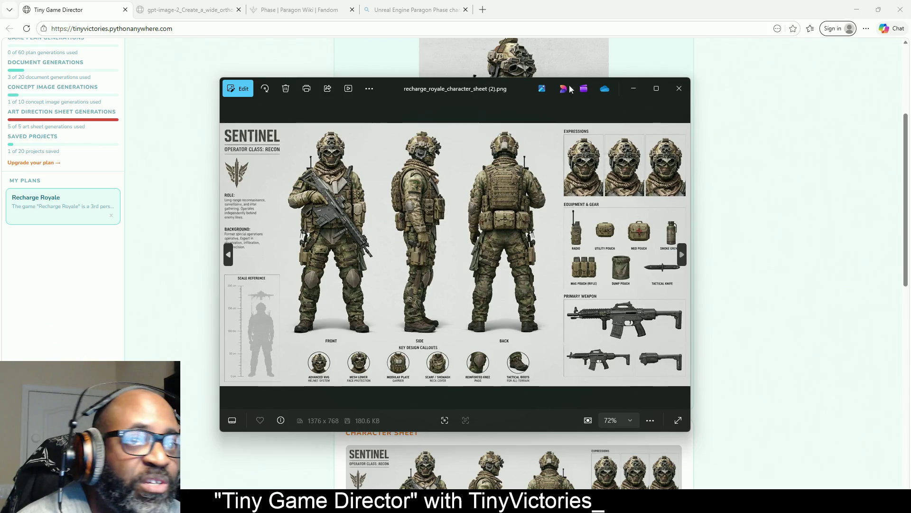
{"action": "left_click", "coordinate": [679, 89]}
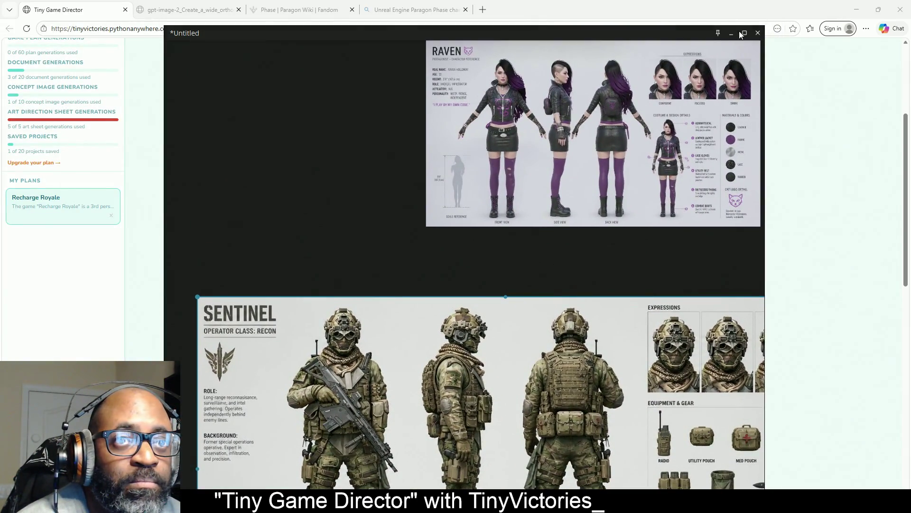
- Maximize the PureRef board holding the Raven and Sentinel sheets
{"action": "left_click", "coordinate": [743, 34]}
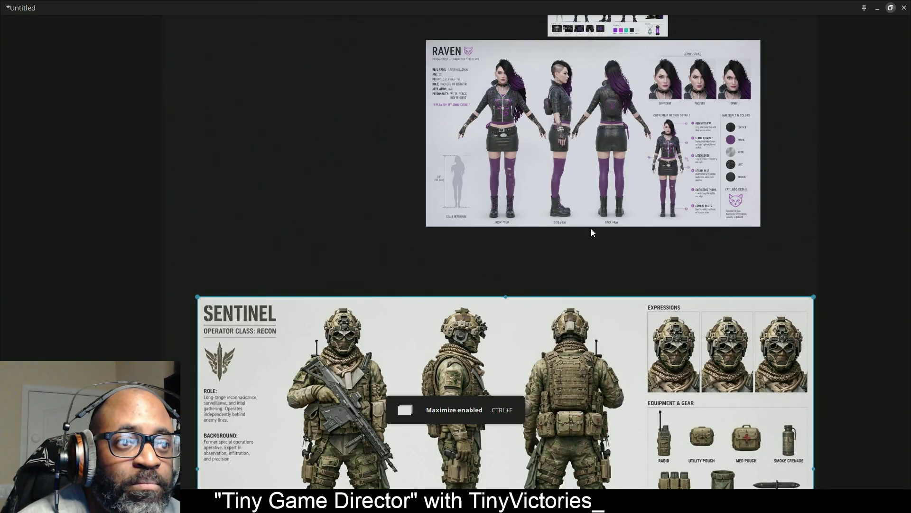
- Make the PureRef board fullscreen with Ctrl+F and lock the window
{"action": "key", "text": "ctrl+f"}
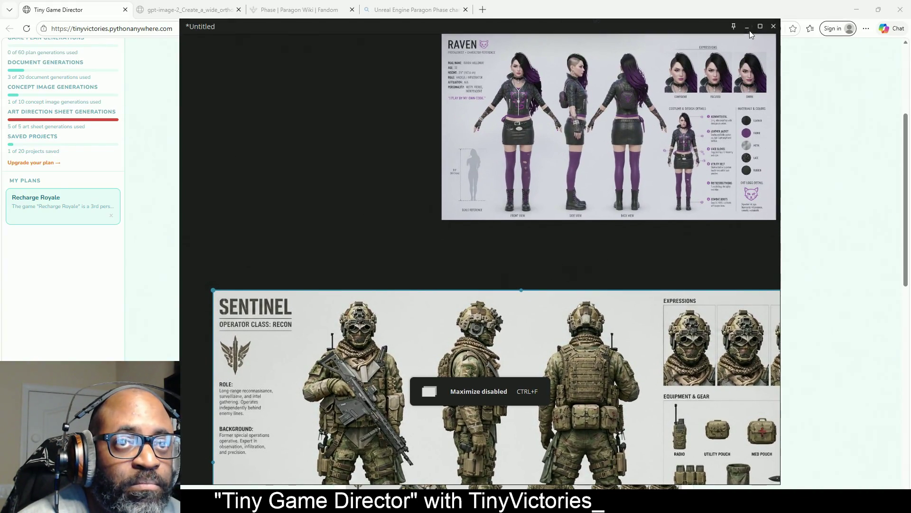
{"action": "key", "text": "ctrl+f"}
{"action": "right_click", "coordinate": [546, 266]}
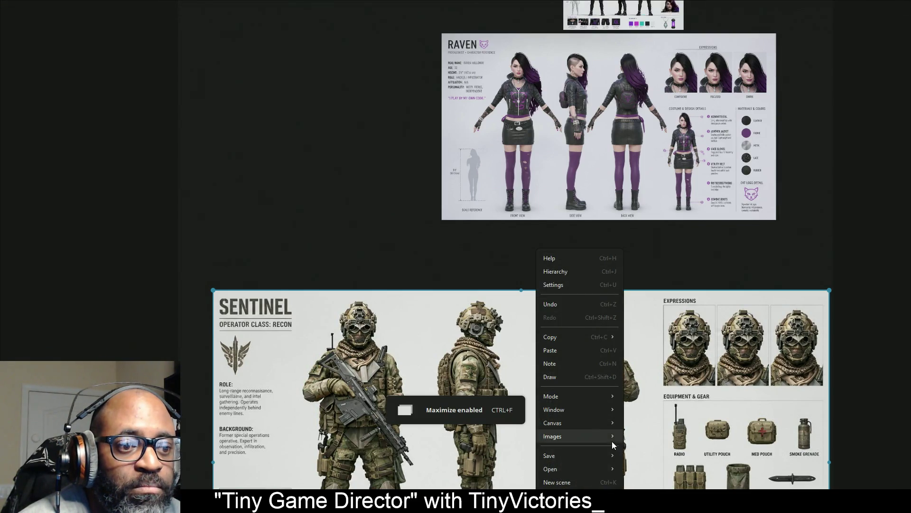
{"action": "mouse_move", "coordinate": [602, 412]}
{"action": "left_click", "coordinate": [669, 442]}
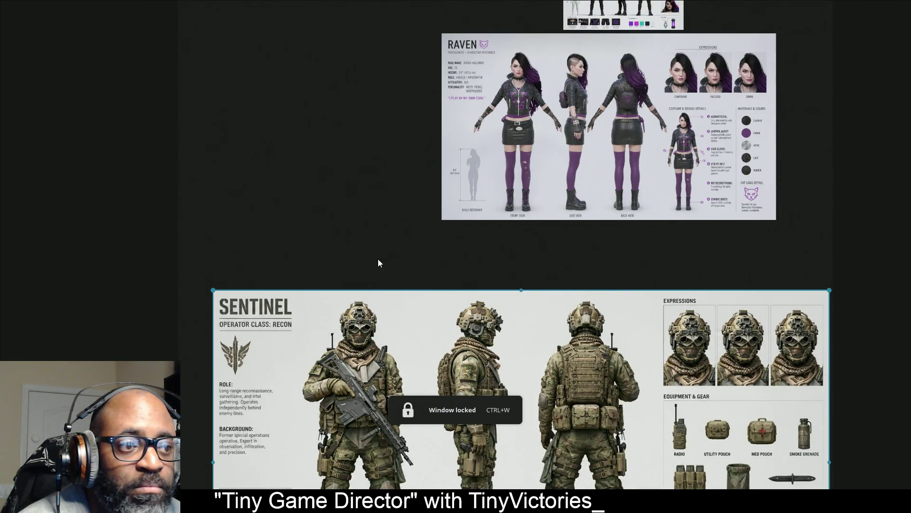
- Centre and enlarge the Sentinel sheet on the board, then hide PureRef
{"action": "mouse_move", "coordinate": [377, 263]}
{"action": "left_mouse_down"}
{"action": "mouse_move", "coordinate": [329, 98]}
{"action": "mouse_move", "coordinate": [340, 83]}
{"action": "left_mouse_up"}
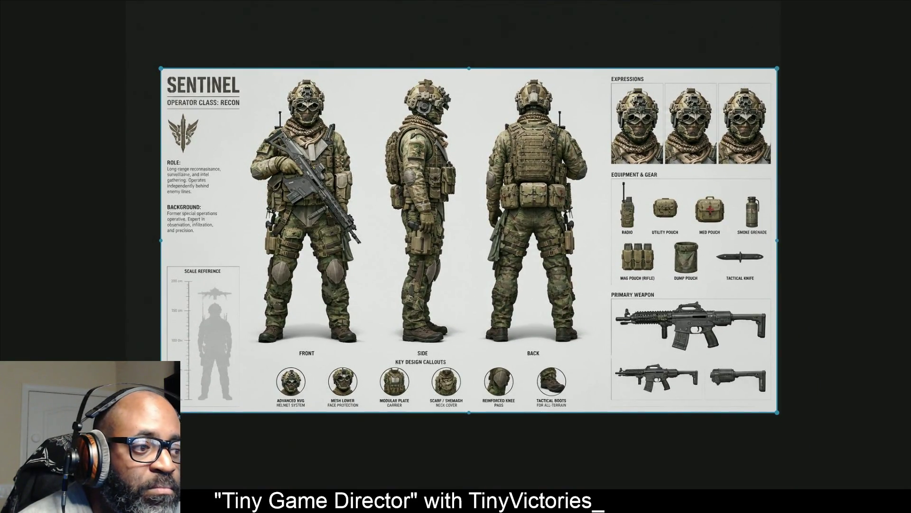
{"action": "left_click_drag", "start_coordinate": [160, 412], "coordinate": [79, 458]}
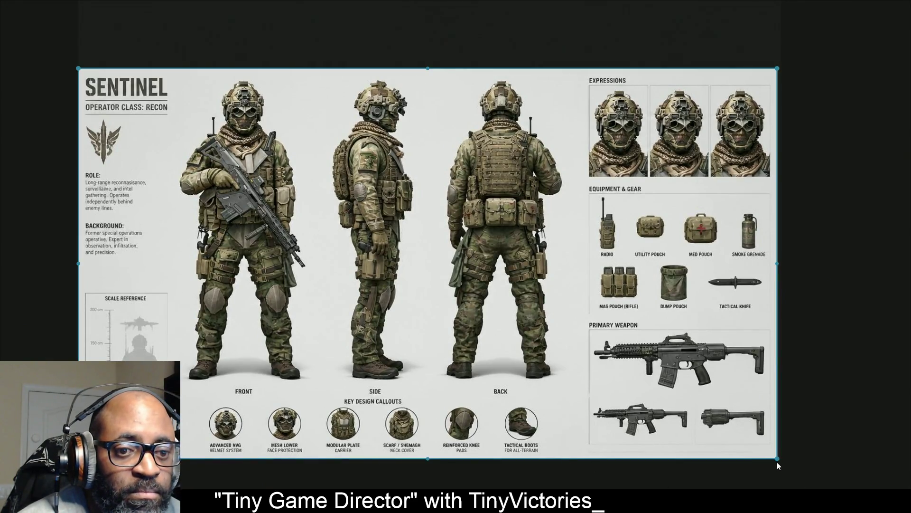
{"action": "left_click_drag", "start_coordinate": [777, 459], "coordinate": [861, 506]}
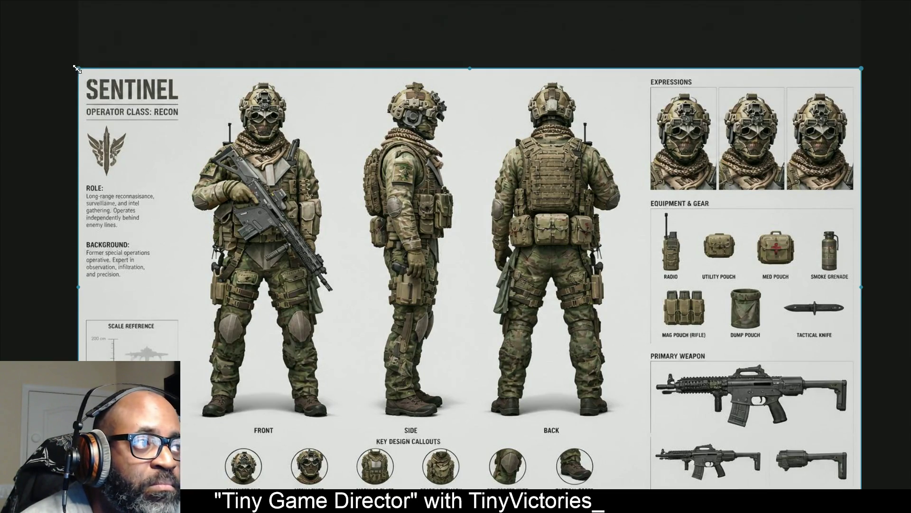
{"action": "left_click_drag", "start_coordinate": [78, 68], "coordinate": [42, 36]}
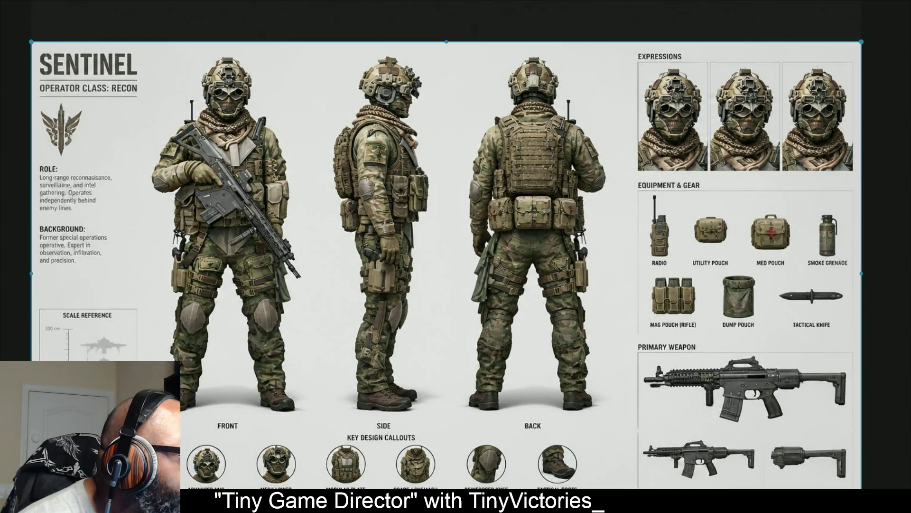
{"action": "key", "text": "Escape"}
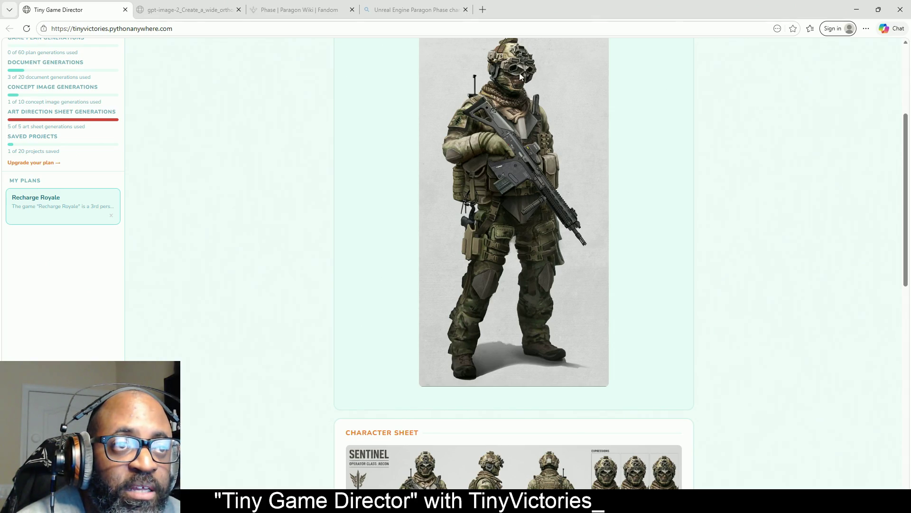
{"action": "left_click", "coordinate": [856, 9]}
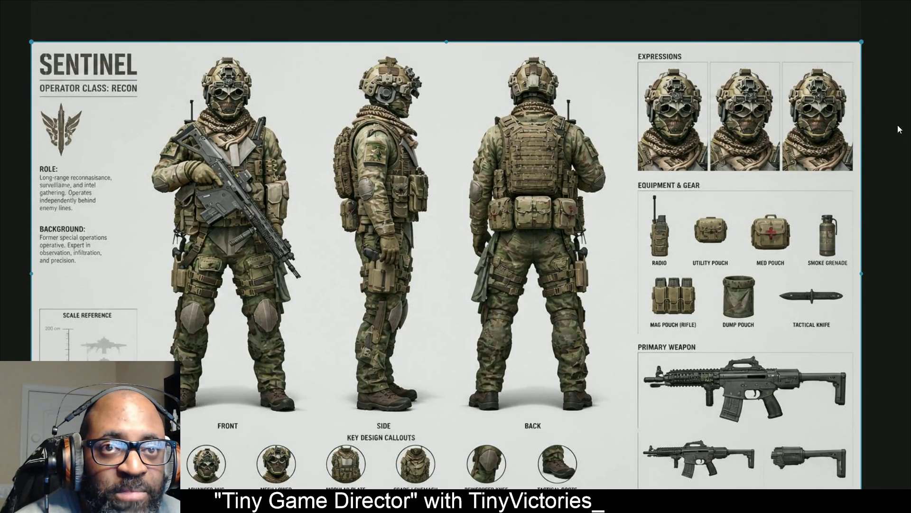
{"action": "key", "text": "alt+Tab"}
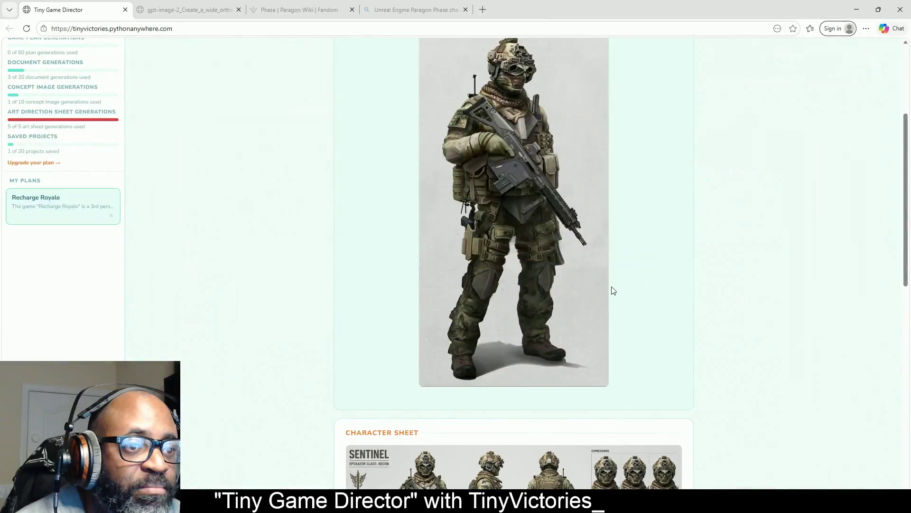
{"action": "scroll", "coordinate": [658, 289], "scroll_direction": "down", "scroll_amount": 4}
{"action": "scroll", "coordinate": [741, 269], "scroll_direction": "down", "scroll_amount": 2}
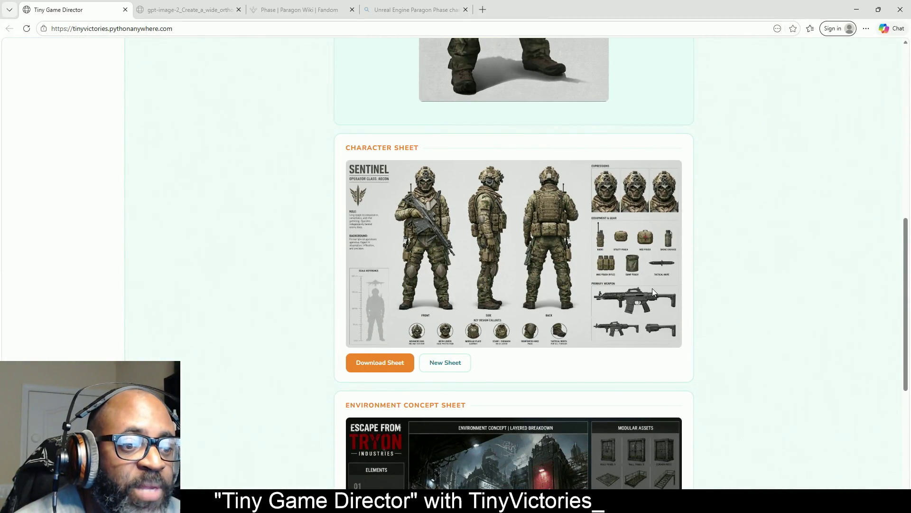
{"action": "scroll", "coordinate": [615, 282], "scroll_direction": "down", "scroll_amount": 2}
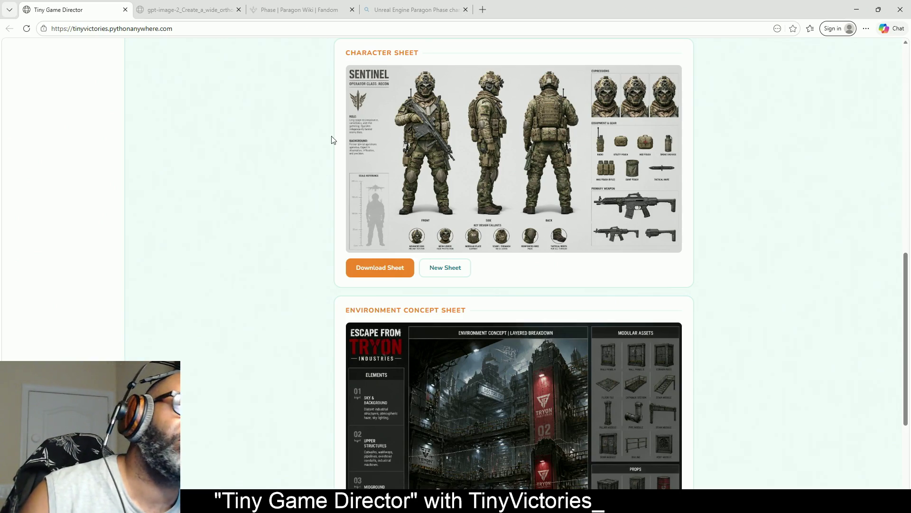
- Scroll through the Art Direction page, then go to the Game Plan page
{"action": "scroll", "coordinate": [239, 197], "scroll_direction": "up", "scroll_amount": 5}
{"action": "scroll", "coordinate": [240, 197], "scroll_direction": "up", "scroll_amount": 5}
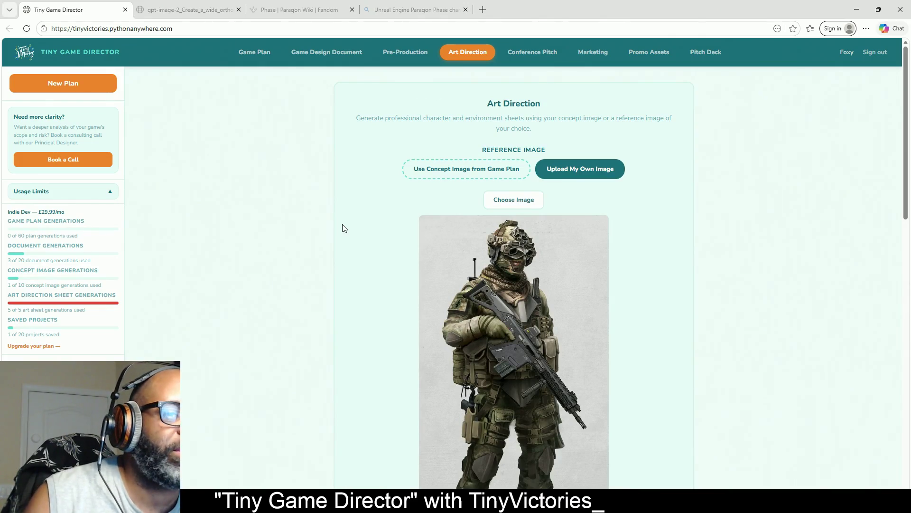
{"action": "scroll", "coordinate": [361, 262], "scroll_direction": "down", "scroll_amount": 5}
{"action": "scroll", "coordinate": [363, 268], "scroll_direction": "up", "scroll_amount": 5}
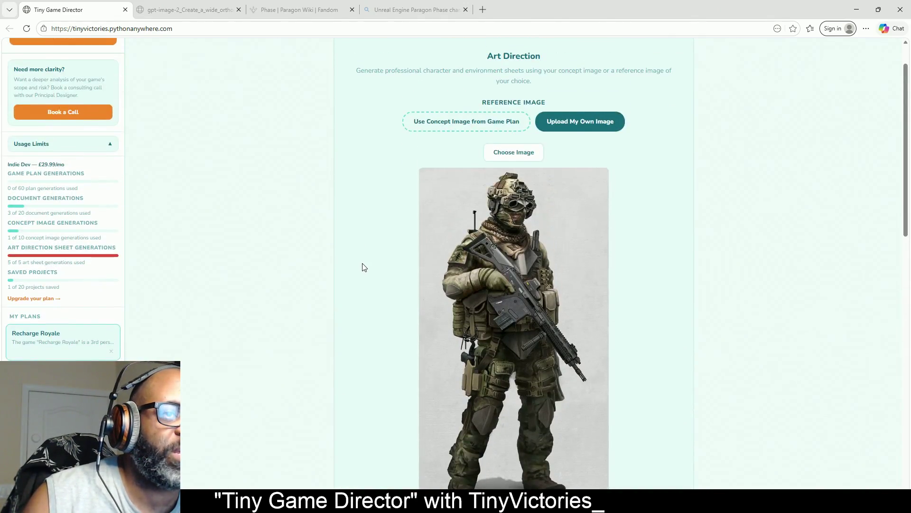
{"action": "scroll", "coordinate": [282, 205], "scroll_direction": "up", "scroll_amount": 1}
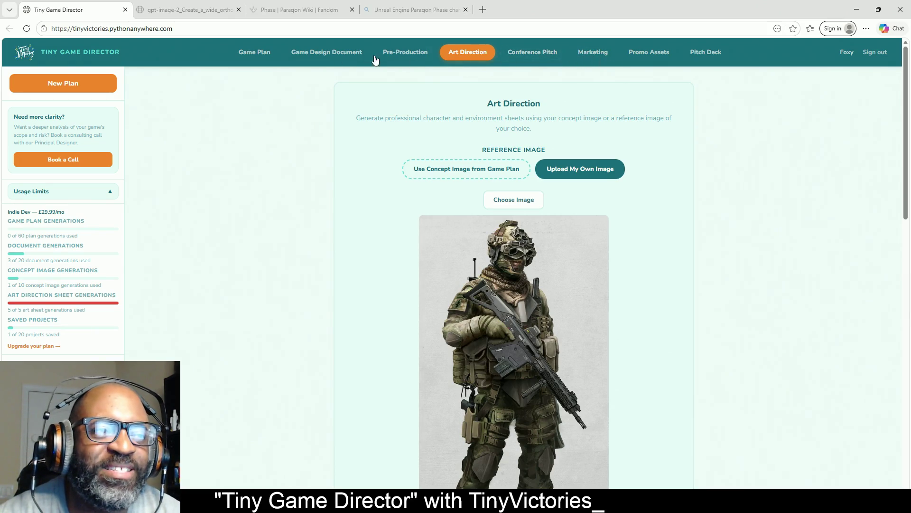
{"action": "left_click", "coordinate": [264, 58]}
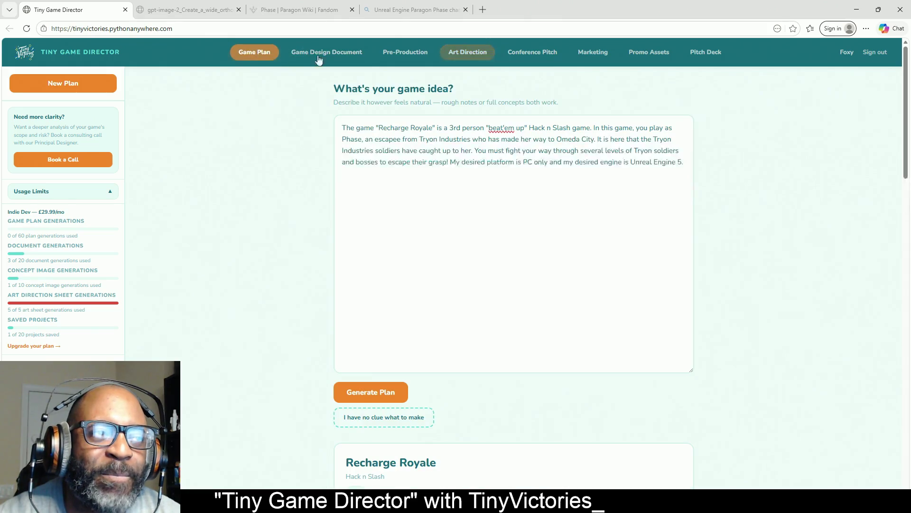
- Cycle through the Game Plan, Game Design Document and Pre-Production pages
{"action": "left_click", "coordinate": [469, 57]}
{"action": "left_click", "coordinate": [266, 57]}
{"action": "left_click", "coordinate": [326, 53]}
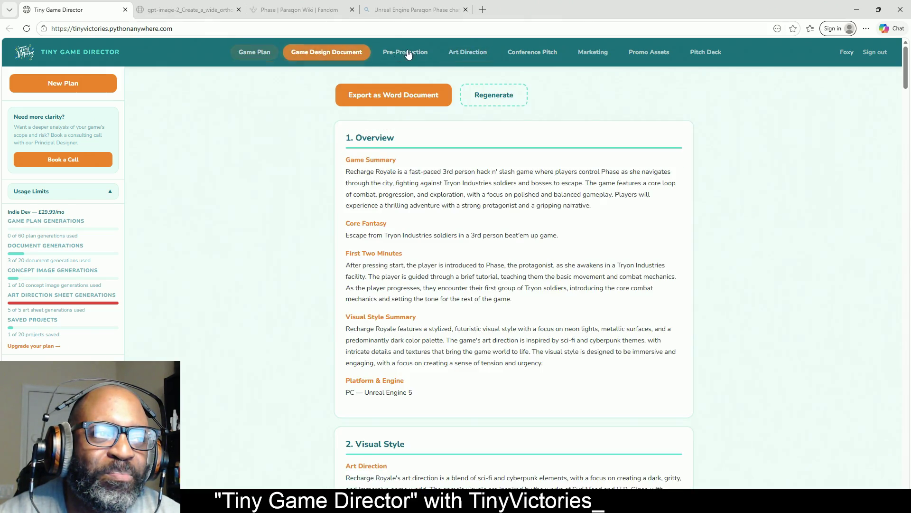
{"action": "left_click", "coordinate": [405, 53]}
{"action": "left_click", "coordinate": [468, 53]}
{"action": "left_click", "coordinate": [265, 56]}
{"action": "left_click", "coordinate": [406, 53]}
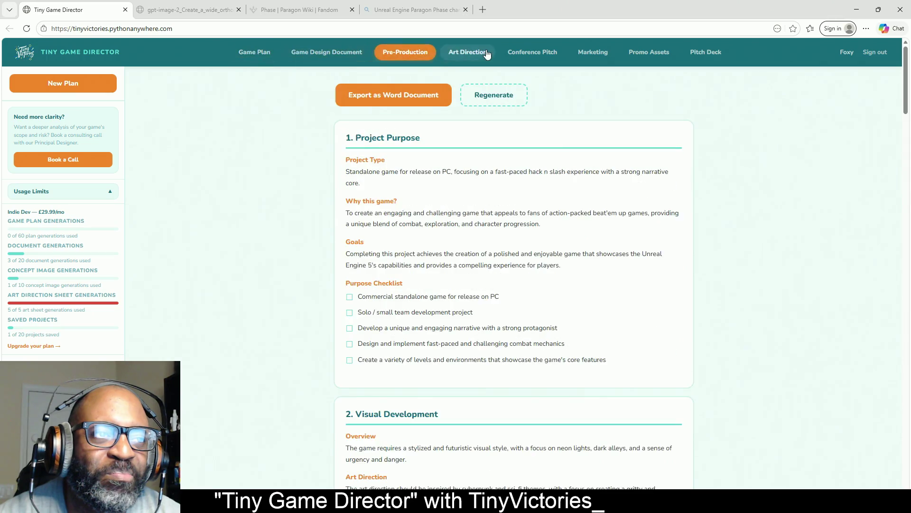
{"action": "left_click", "coordinate": [467, 53]}
- Step through the tabs once more and land back on the Game Plan page
{"action": "left_click", "coordinate": [254, 55]}
{"action": "left_click", "coordinate": [327, 53]}
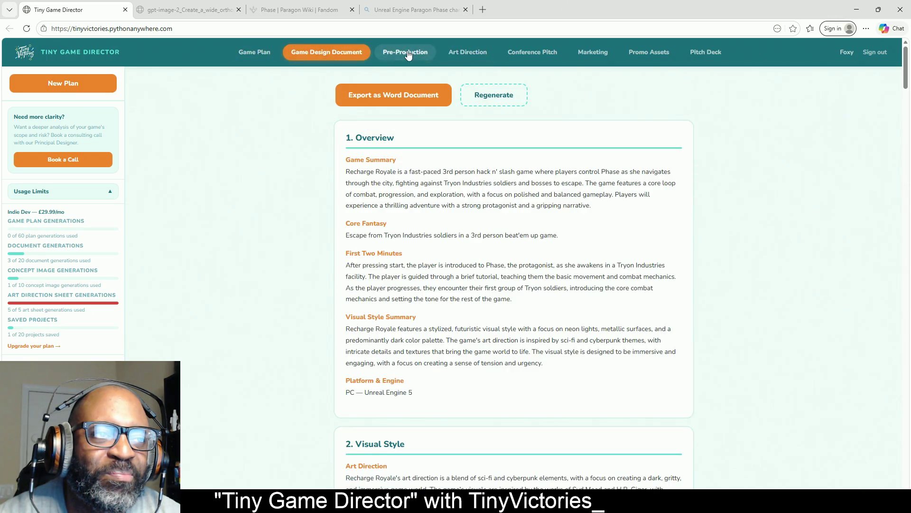
{"action": "left_click", "coordinate": [405, 53]}
{"action": "left_click", "coordinate": [467, 54]}
{"action": "left_click", "coordinate": [254, 55]}
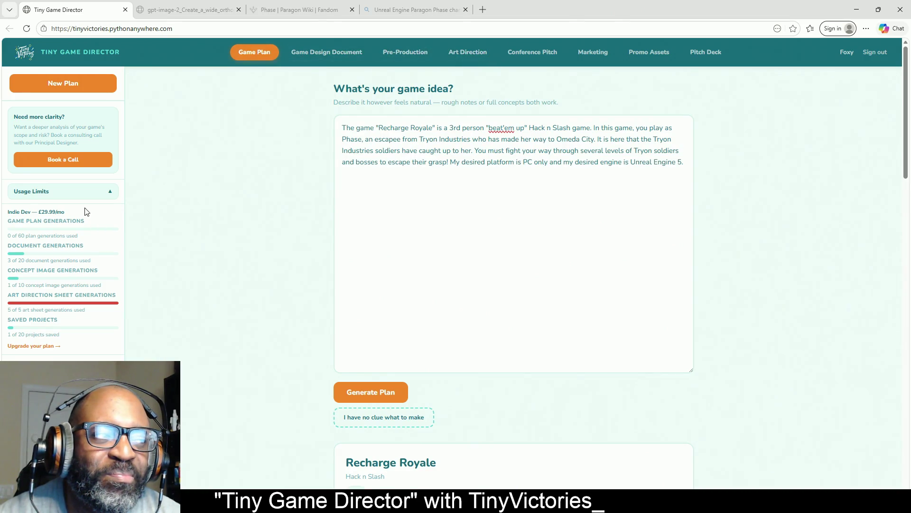
- Collapse the Usage Limits panel so the My Plans list with Recharge Royale appears
{"action": "mouse_move", "coordinate": [40, 212]}
{"action": "left_mouse_down"}
{"action": "mouse_move", "coordinate": [107, 223]}
{"action": "mouse_move", "coordinate": [106, 213]}
{"action": "left_mouse_up"}
{"action": "left_click", "coordinate": [774, 102]}
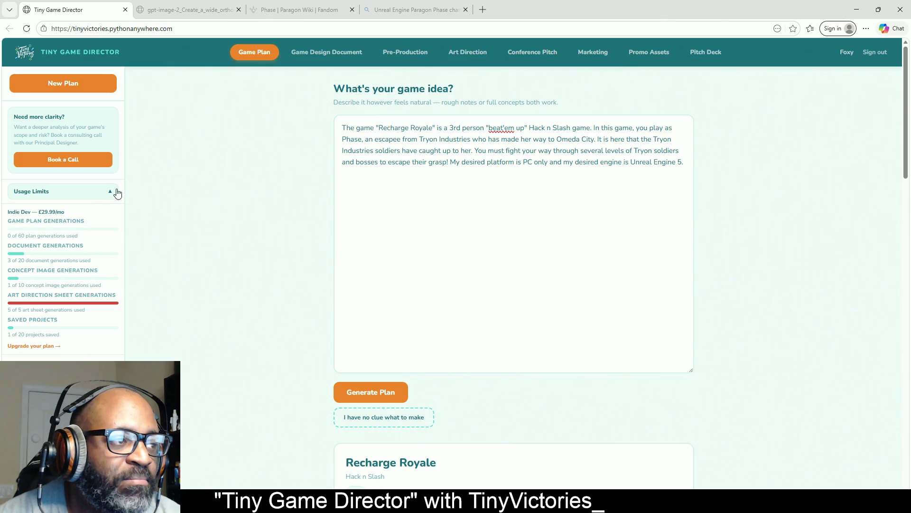
{"action": "left_click", "coordinate": [112, 193]}
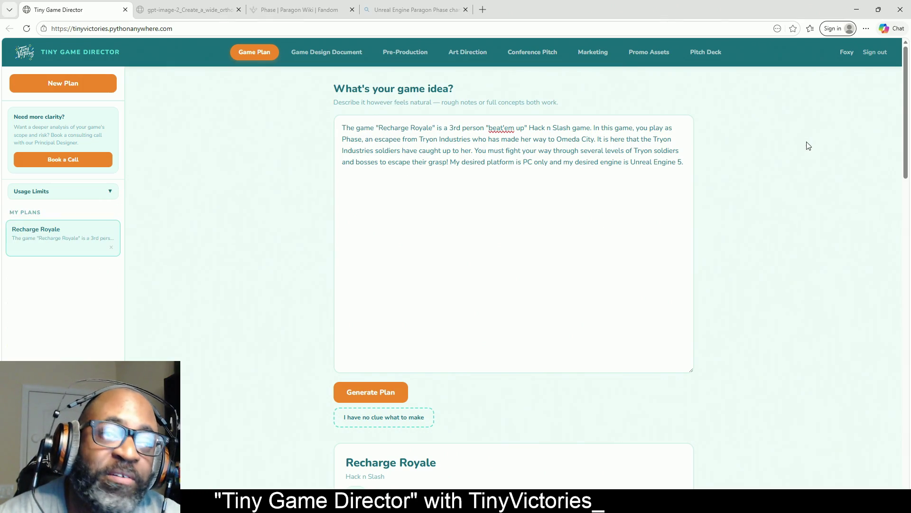